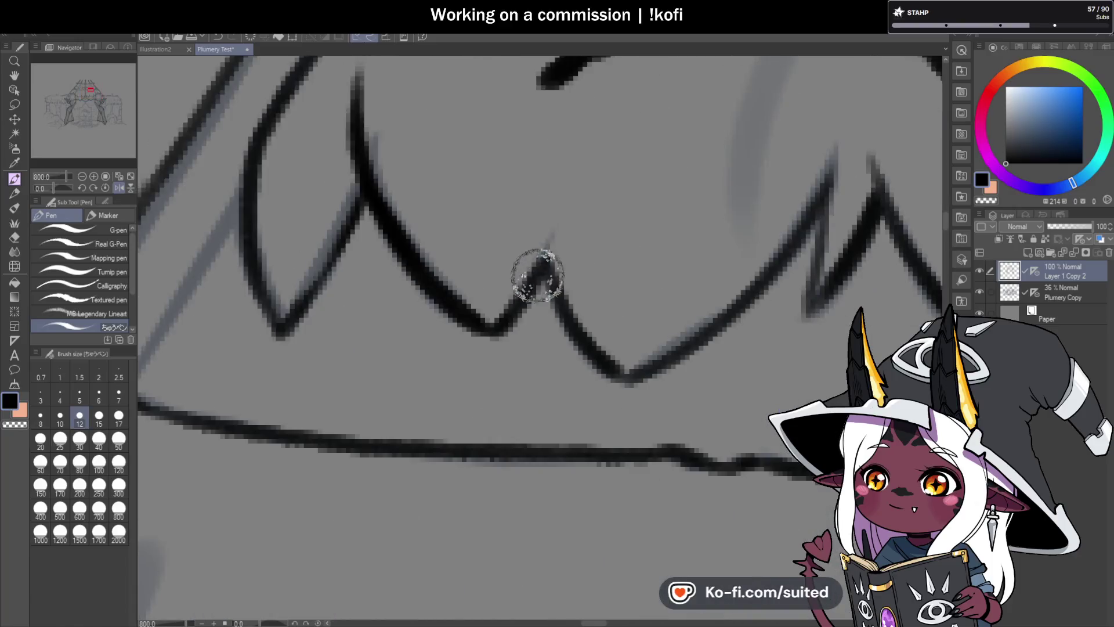
Thicken the canopy's V-shaped feather fringe lines, extending one feather line down and left.
scroll(632, 380, down, 6)
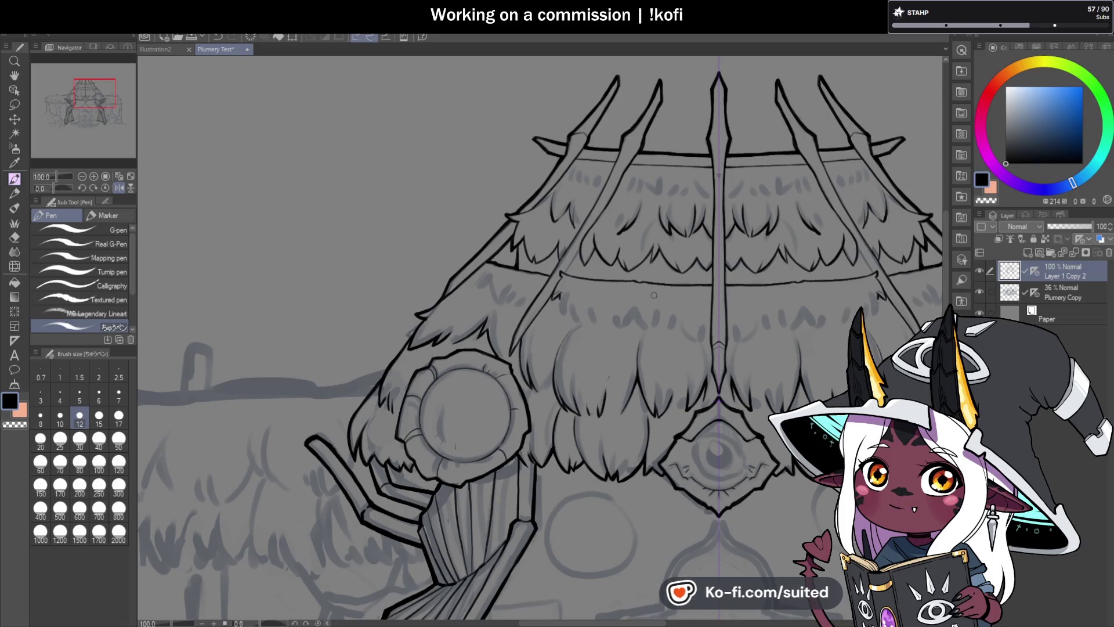
scroll(654, 295, up, 4)
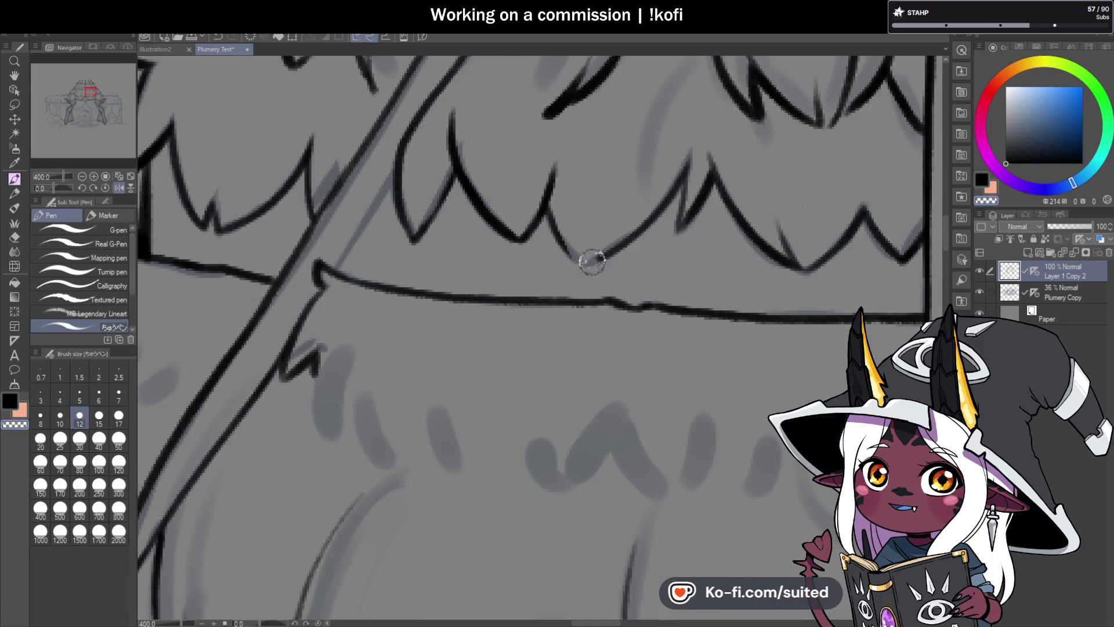
drag(596, 254, 645, 178)
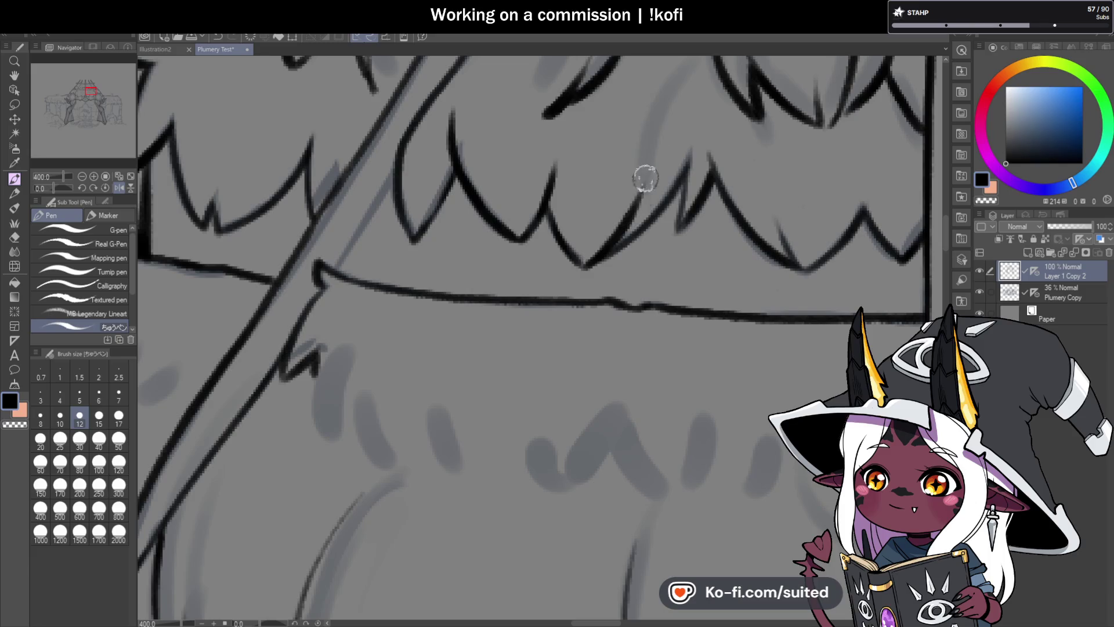
drag(549, 227, 579, 266)
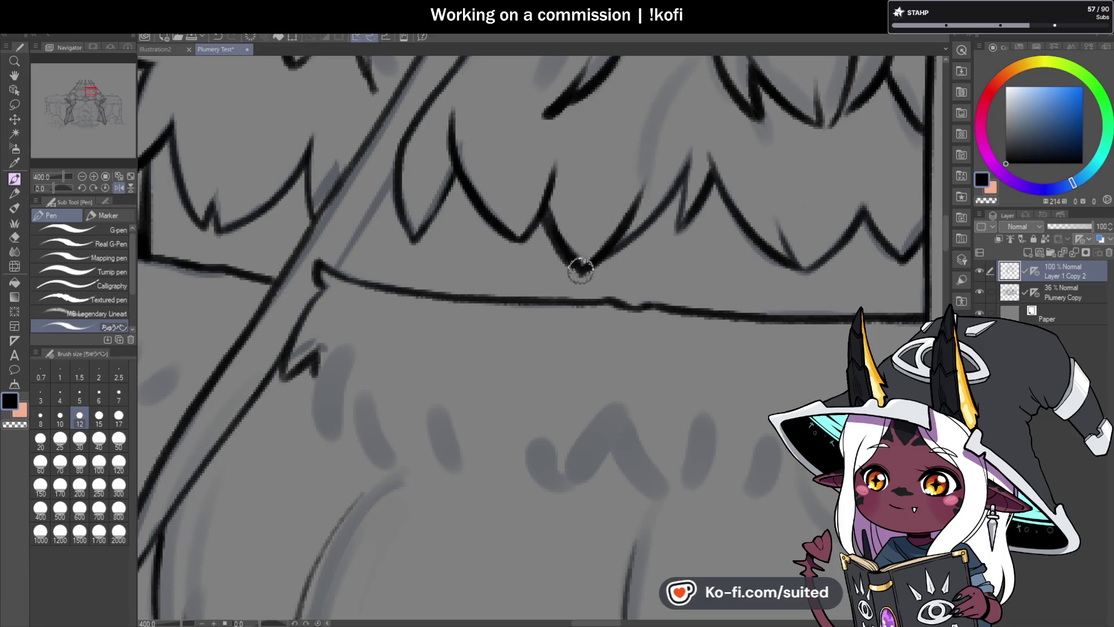
drag(542, 214, 522, 238)
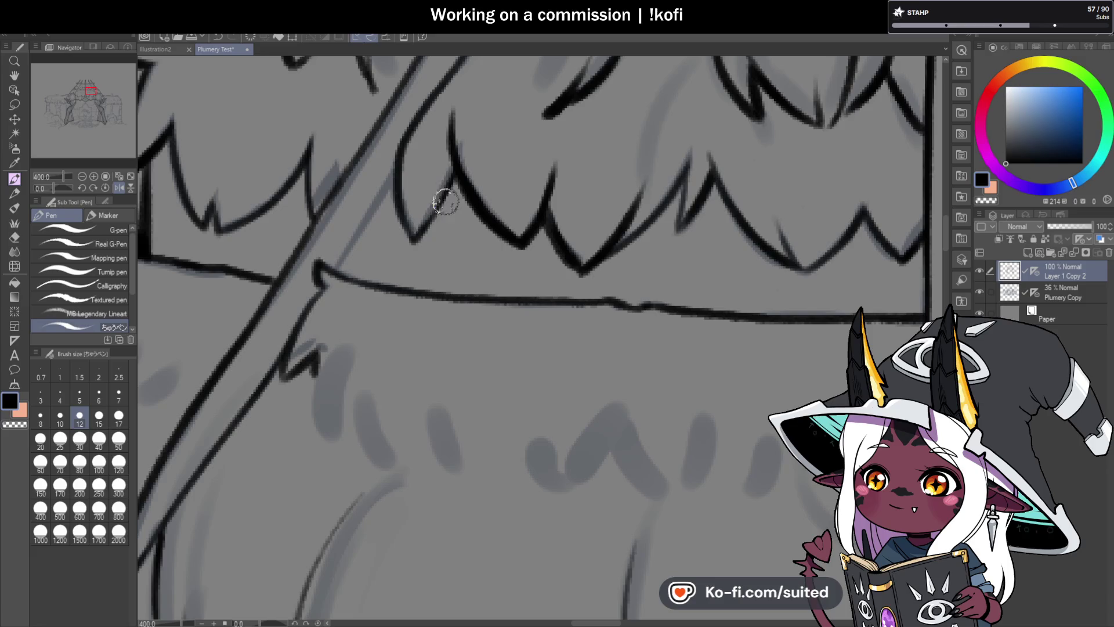
drag(445, 201, 433, 225)
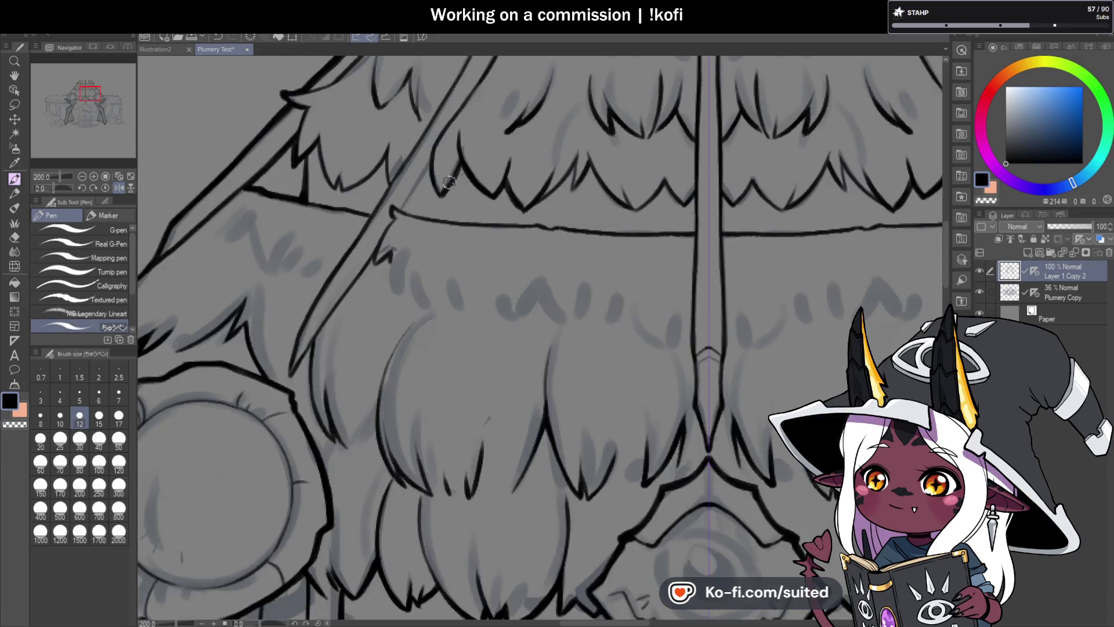
Ink the slanted pole's right edge, redoing it until the line is thinner.
scroll(406, 185, down, 2)
scroll(436, 149, up, 2)
drag(435, 150, 371, 241)
key(ctrl+z)
mouse_move(437, 145)
mouse_down()
mouse_move(369, 248)
mouse_move(383, 229)
mouse_up()
key(ctrl+z)
drag(427, 154, 378, 238)
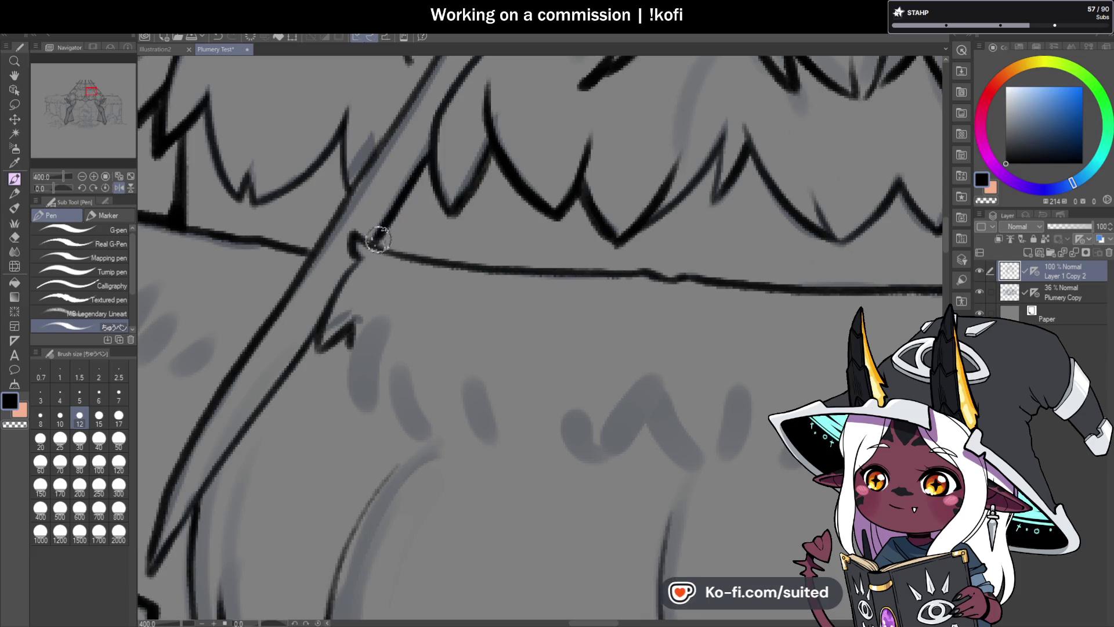
scroll(383, 202, down, 5)
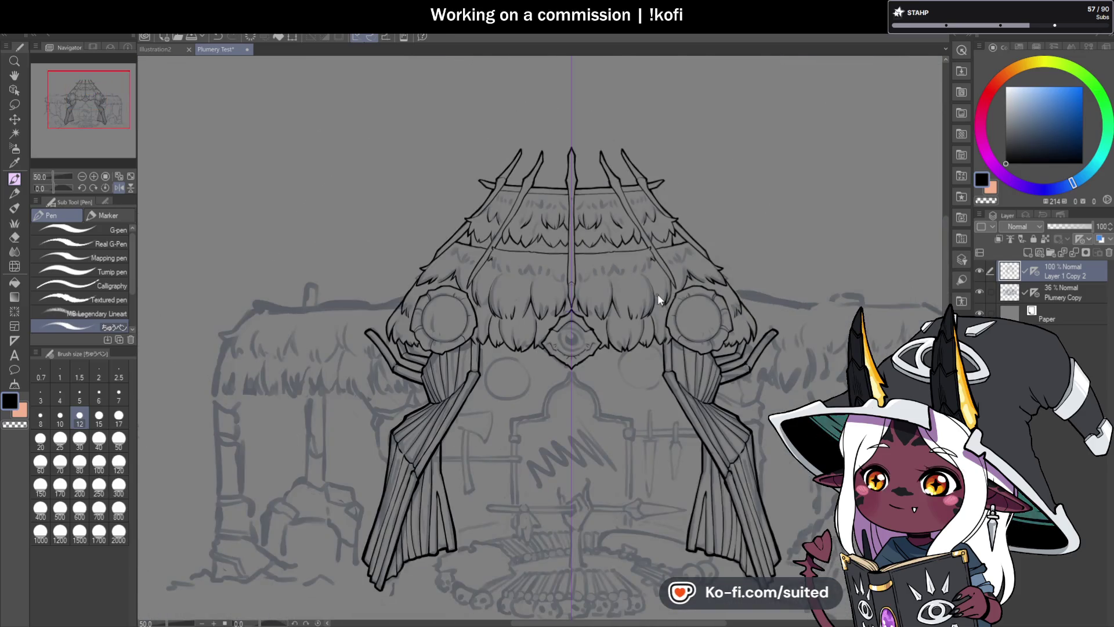
Add a couple of short fur strokes to the thatch beside the pole, then zoom out to review the canopy.
scroll(648, 260, up, 8)
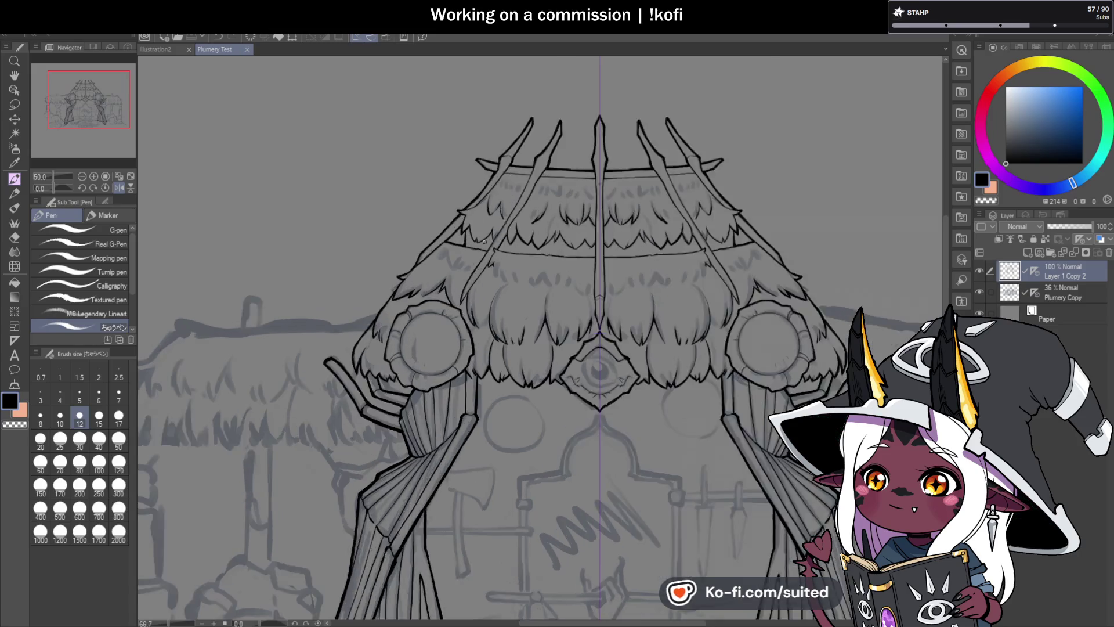
drag(438, 252, 528, 185)
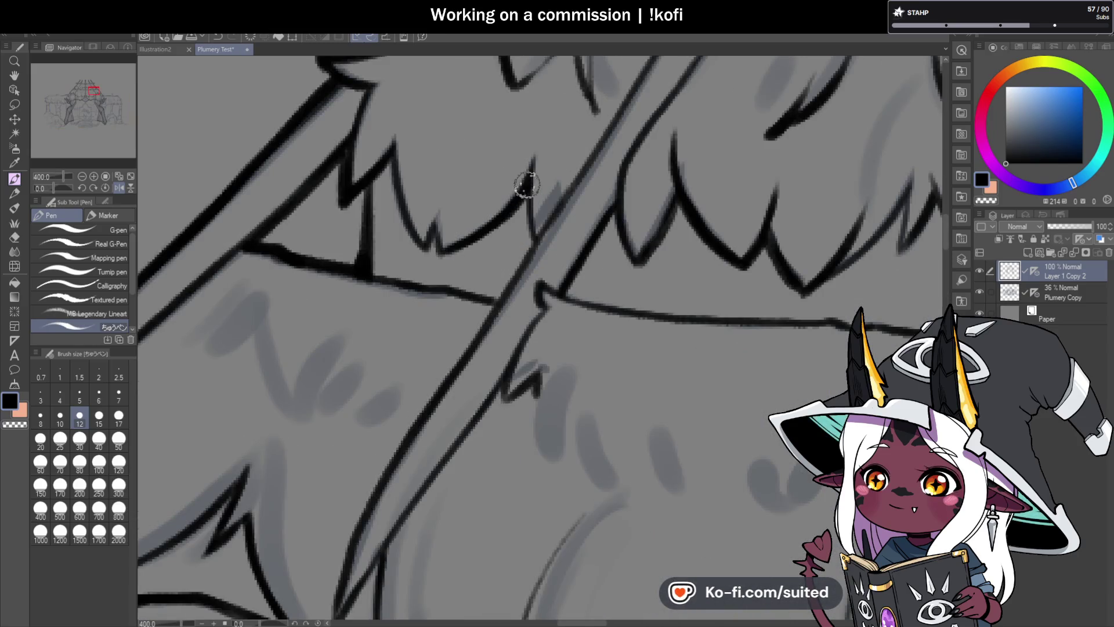
mouse_move(395, 171)
mouse_down()
mouse_move(427, 249)
mouse_move(433, 219)
mouse_up()
scroll(441, 232, down, 7)
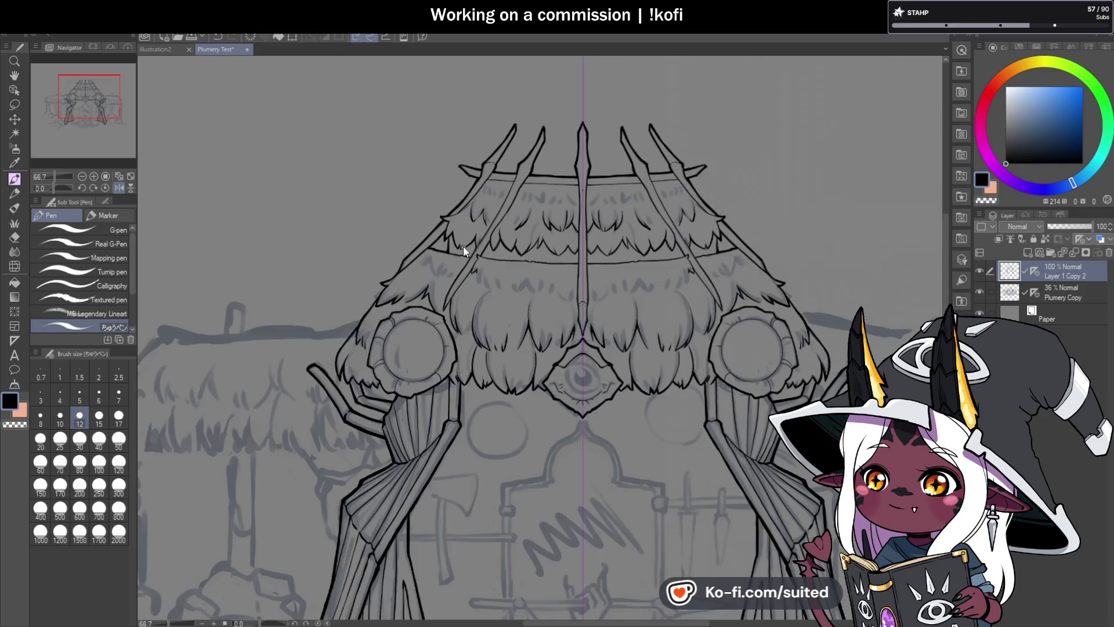
scroll(695, 235, down, 2)
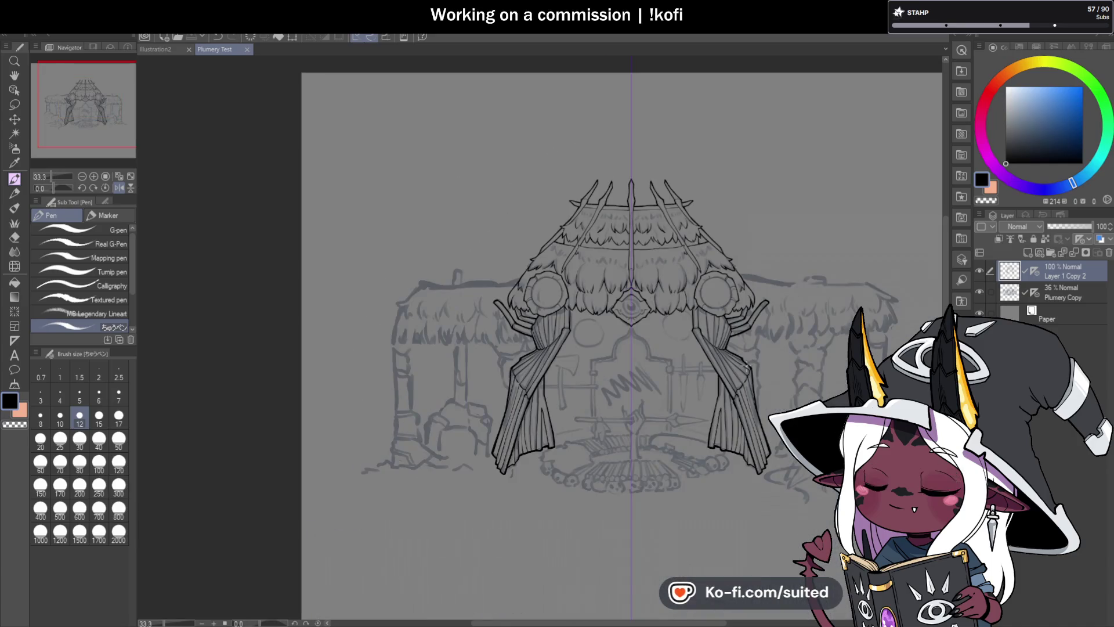
scroll(719, 501, up, 1)
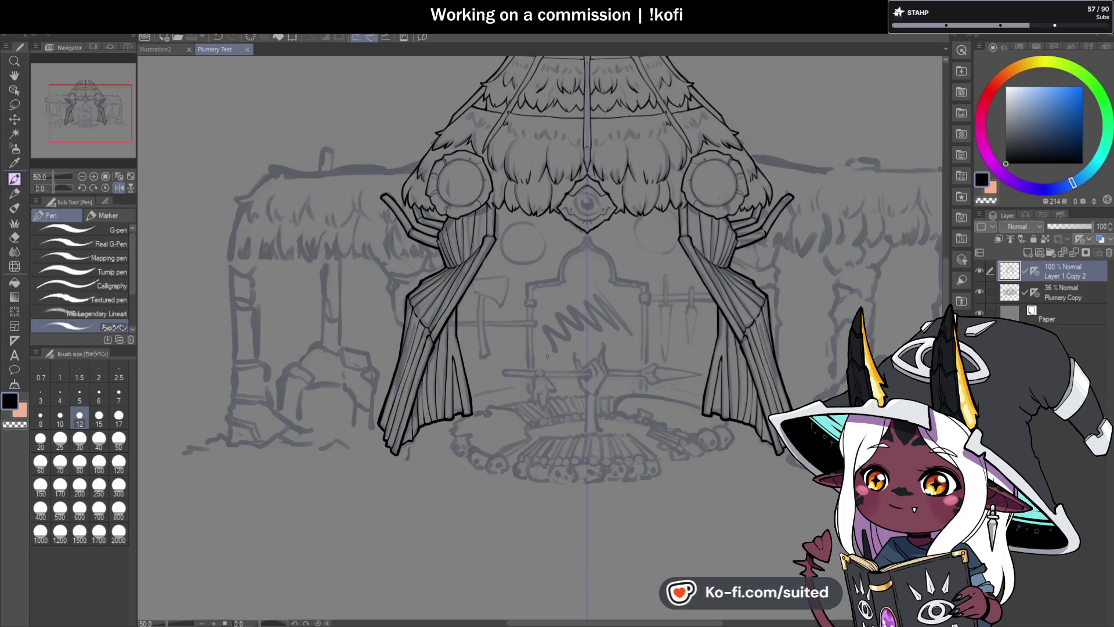
scroll(547, 356, down, 1)
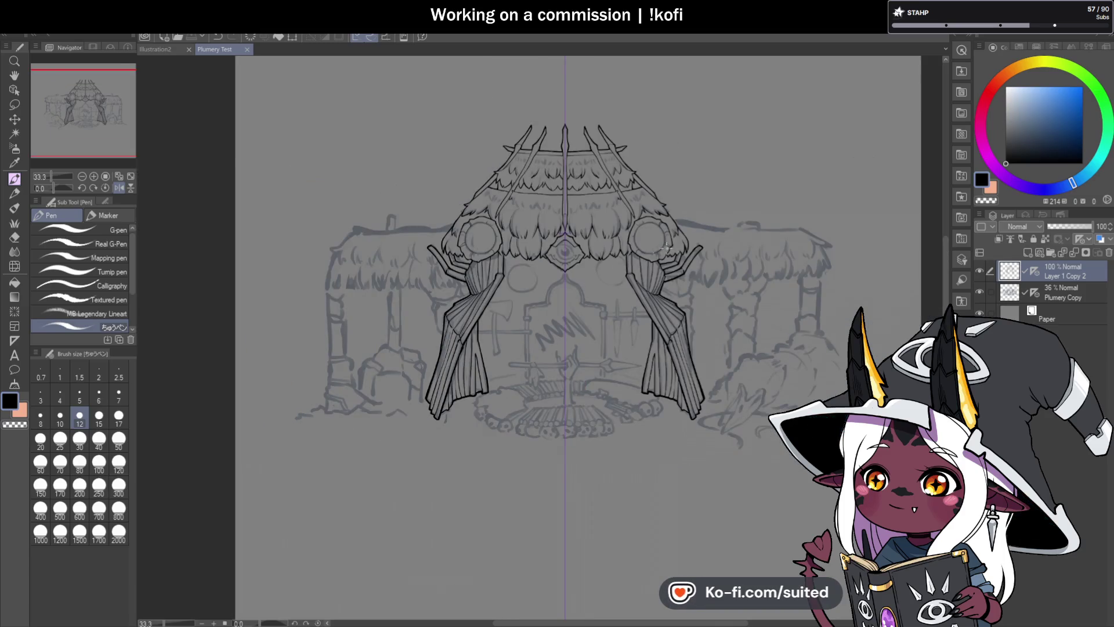
scroll(638, 255, up, 1)
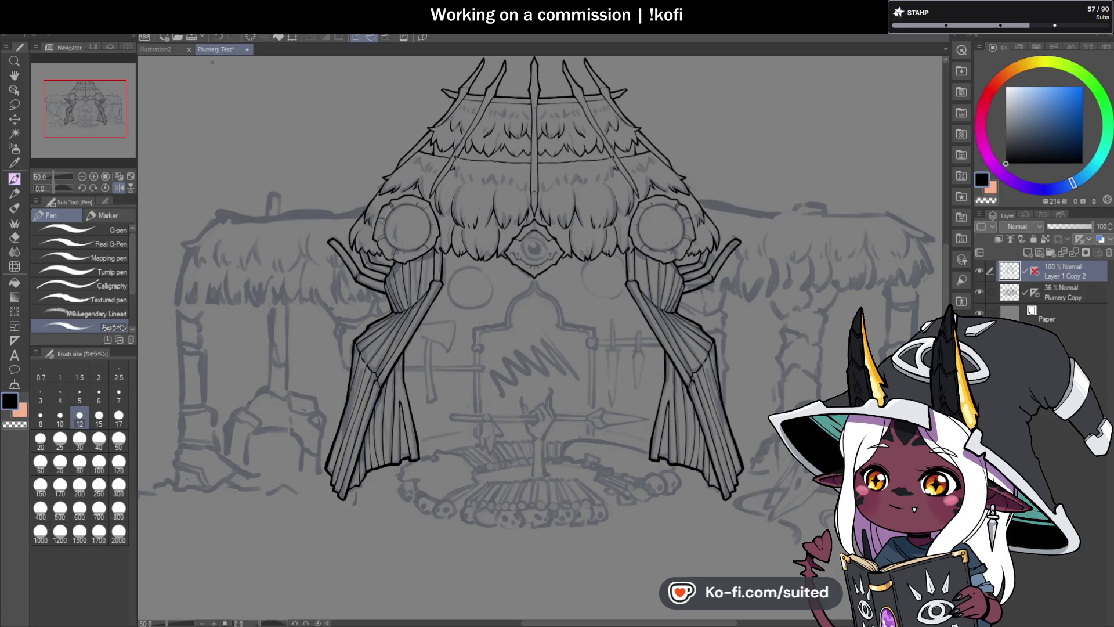
scroll(583, 280, up, 3)
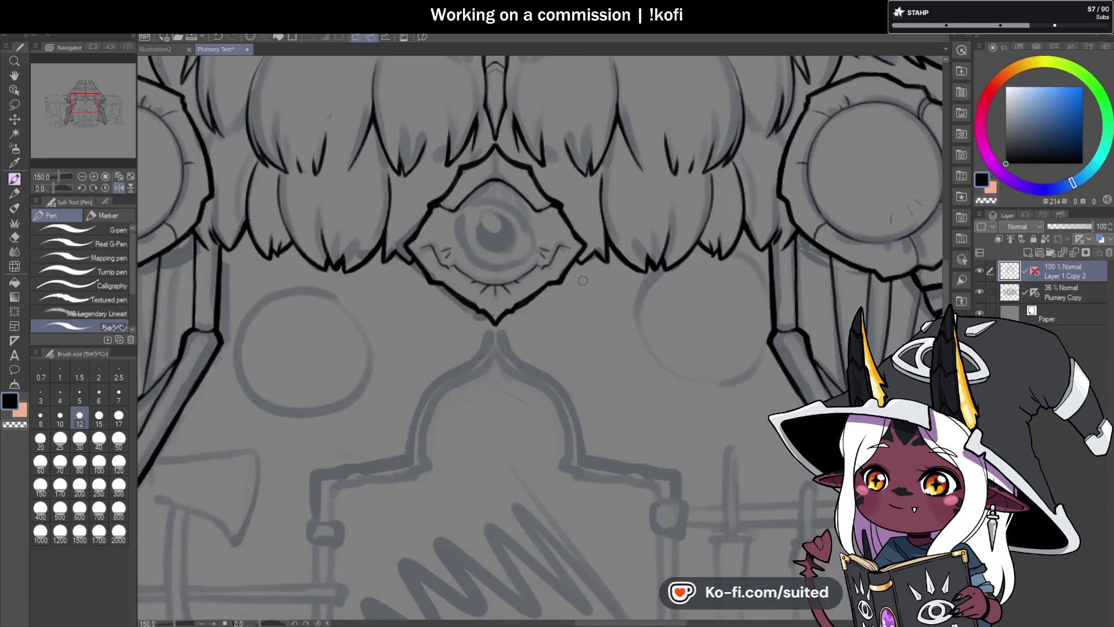
Redraw the eye's upper outline as a smoother arc and fill the pupil black, leaving a highlight.
scroll(532, 285, down, 4)
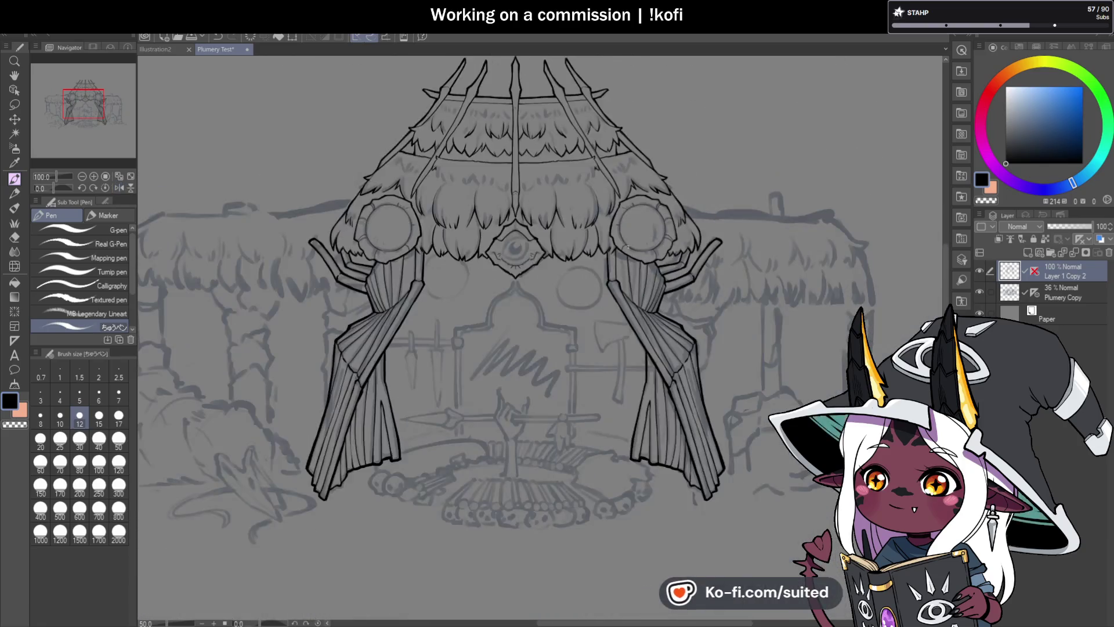
scroll(511, 252, up, 3)
scroll(512, 252, up, 4)
drag(480, 276, 588, 146)
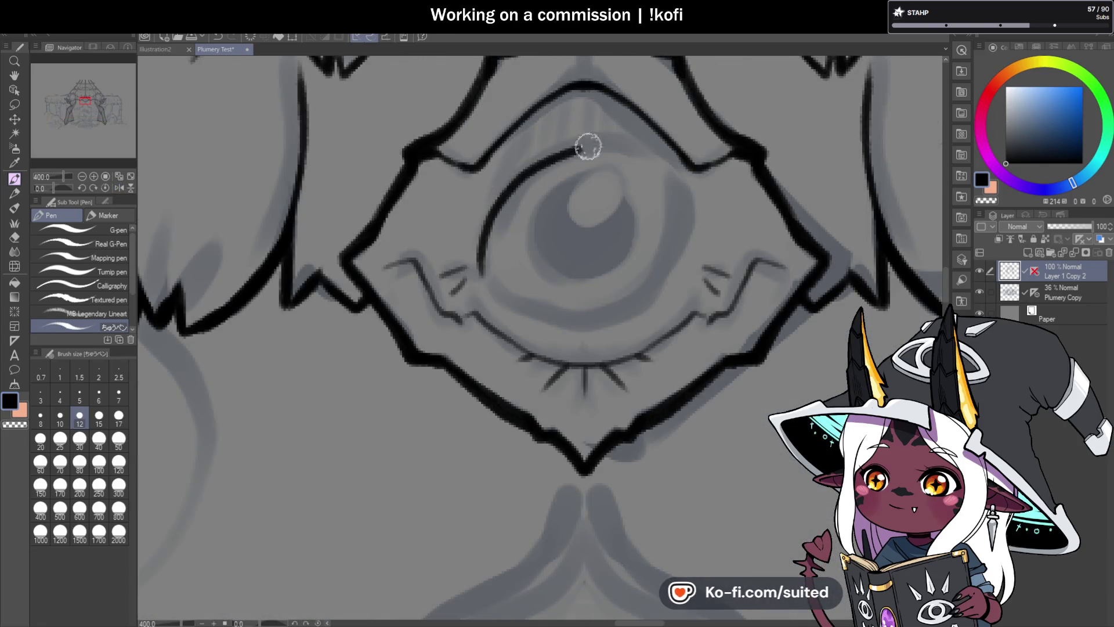
key(ctrl+z)
mouse_move(486, 278)
mouse_down()
mouse_move(561, 154)
mouse_move(648, 157)
mouse_move(667, 264)
mouse_move(552, 319)
mouse_move(492, 283)
mouse_move(544, 165)
mouse_move(532, 255)
mouse_up()
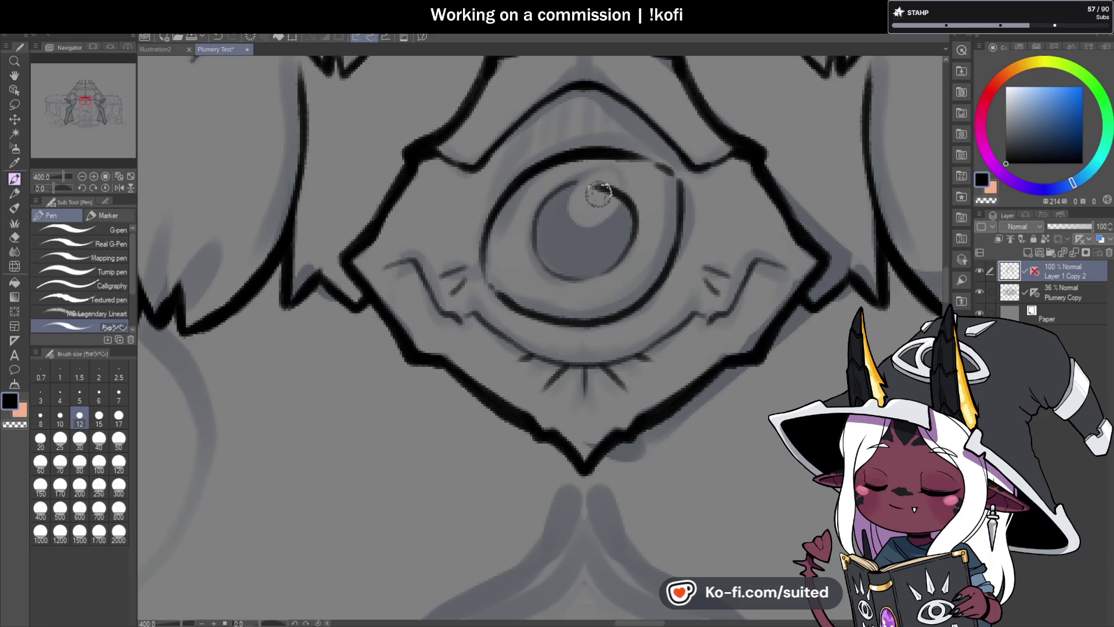
mouse_move(597, 186)
mouse_down()
mouse_move(547, 219)
mouse_move(612, 204)
mouse_move(567, 237)
mouse_move(597, 240)
mouse_move(557, 196)
mouse_move(552, 216)
mouse_up()
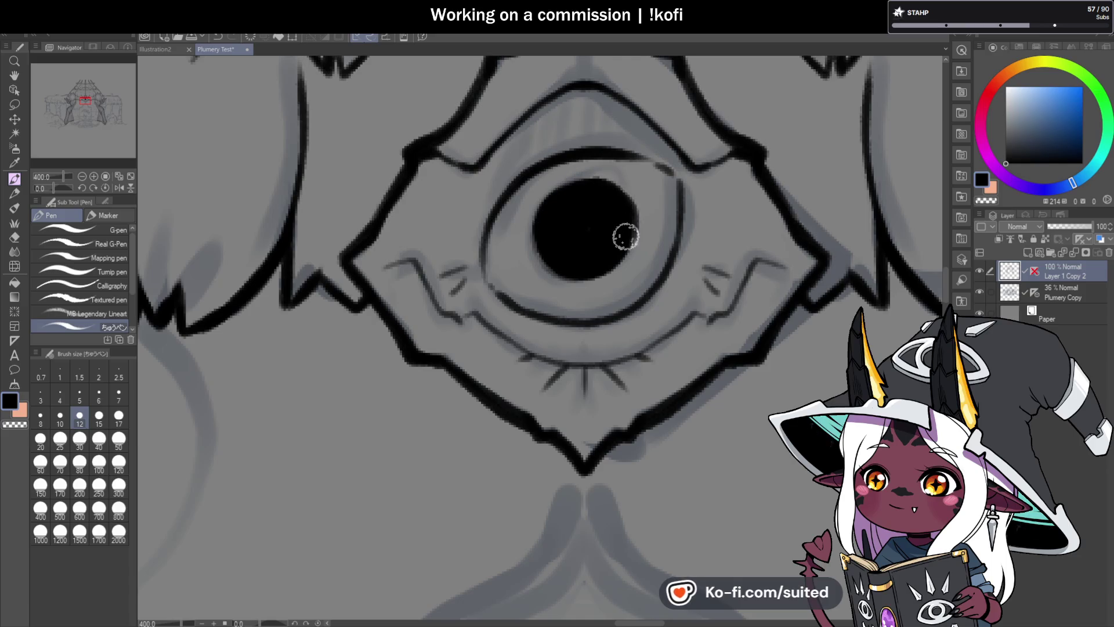
Paint a larger light highlight across the eye's black pupil.
scroll(618, 209, down, 5)
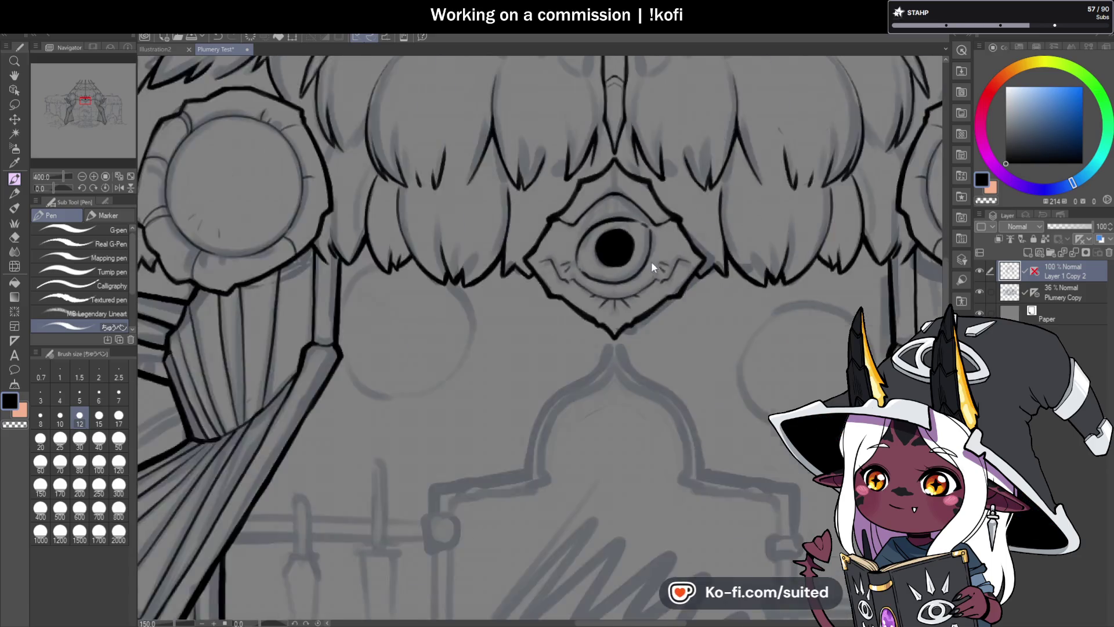
scroll(678, 241, up, 5)
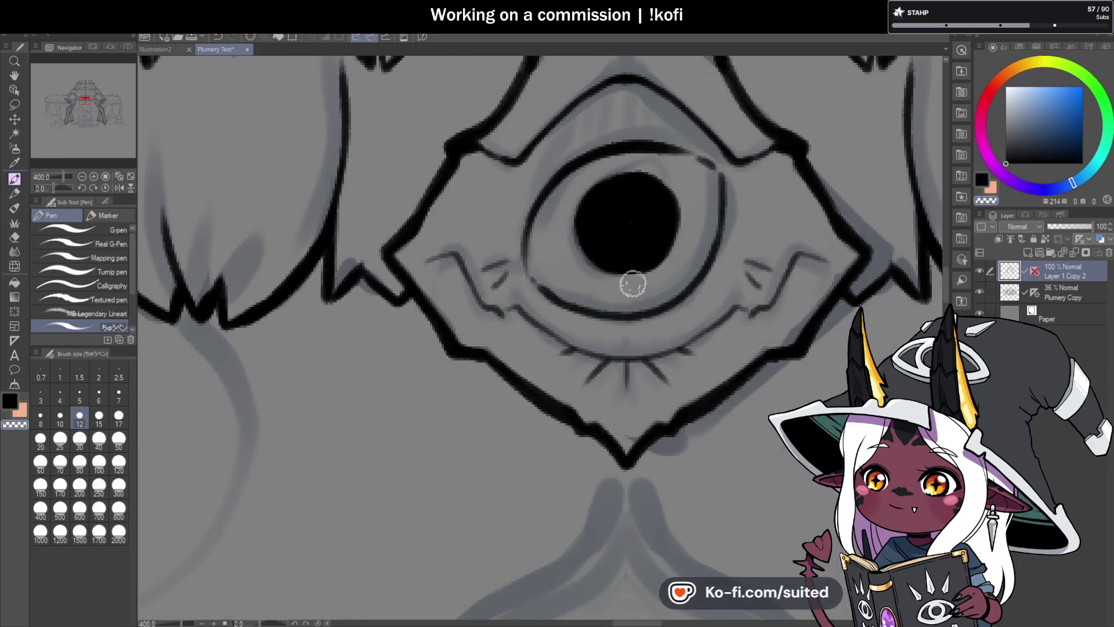
mouse_move(650, 169)
mouse_down()
mouse_move(632, 207)
mouse_move(654, 179)
mouse_move(638, 192)
mouse_move(634, 174)
mouse_up()
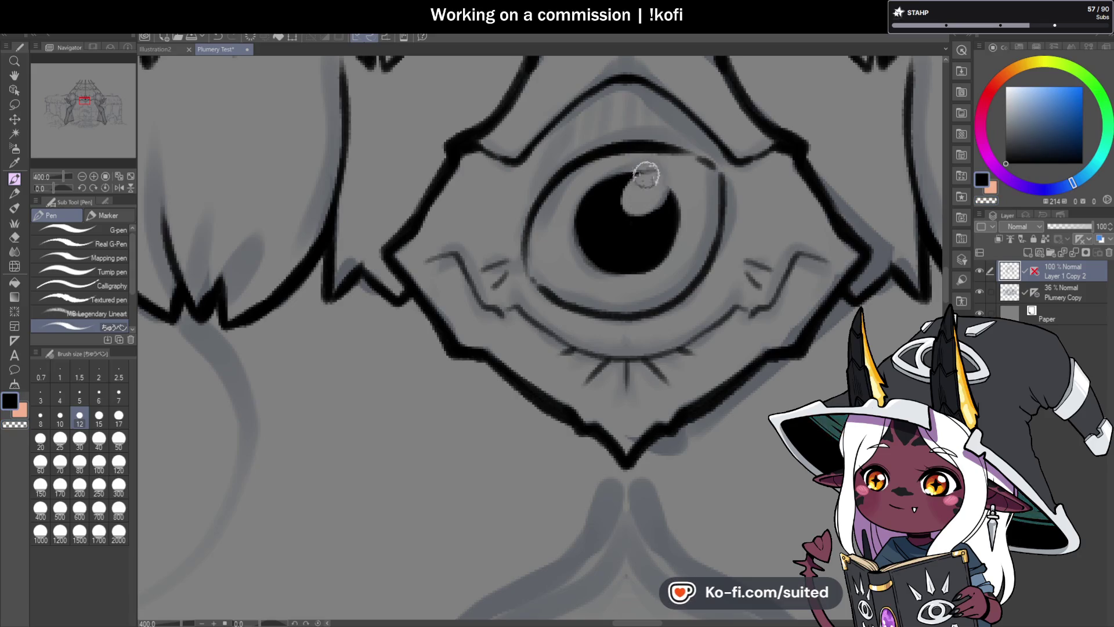
scroll(608, 232, down, 8)
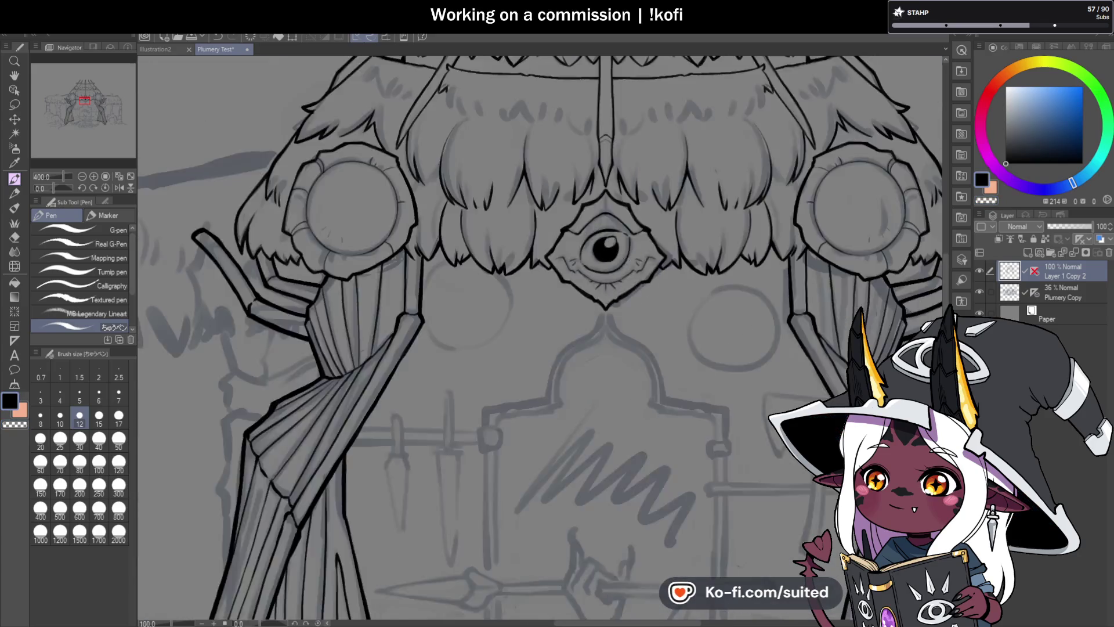
scroll(641, 258, up, 3)
scroll(641, 260, up, 5)
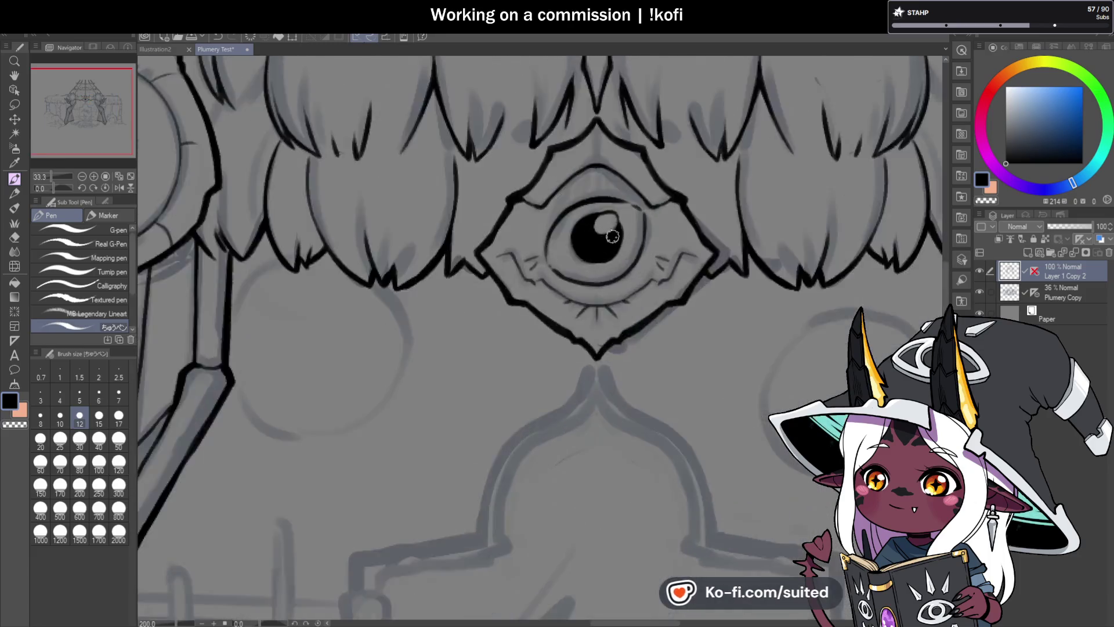
mouse_move(585, 212)
mouse_down()
mouse_move(572, 243)
mouse_move(603, 231)
mouse_move(590, 204)
mouse_move(614, 239)
mouse_up()
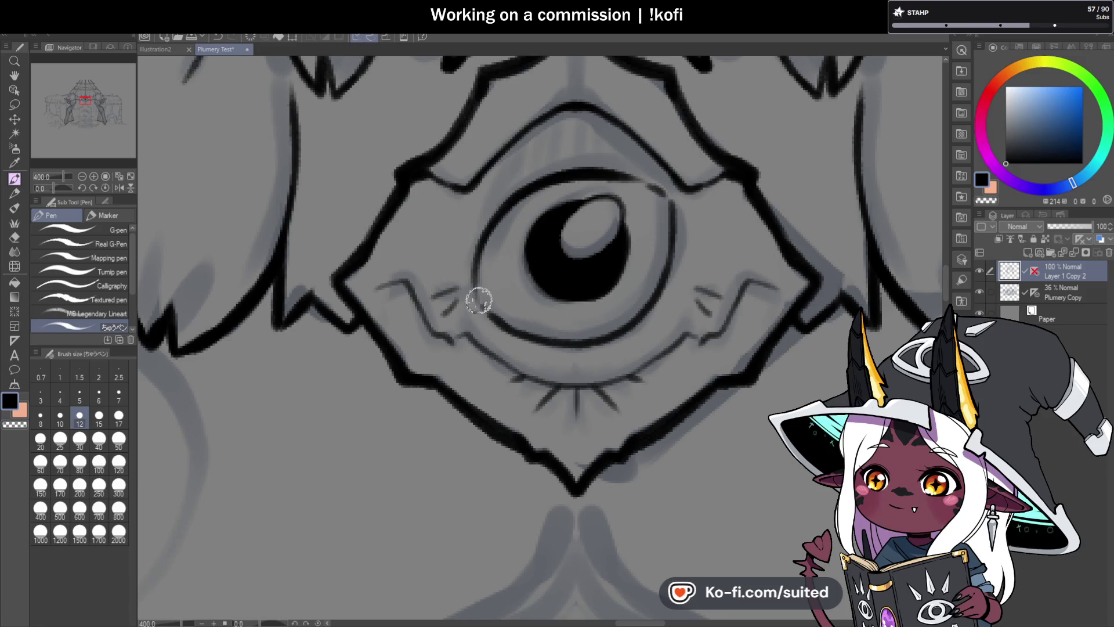
Darken the lower iris outline, join it at the upper right, and thicken its left side.
mouse_move(478, 300)
mouse_down()
mouse_move(527, 326)
mouse_move(609, 326)
mouse_move(638, 312)
mouse_up()
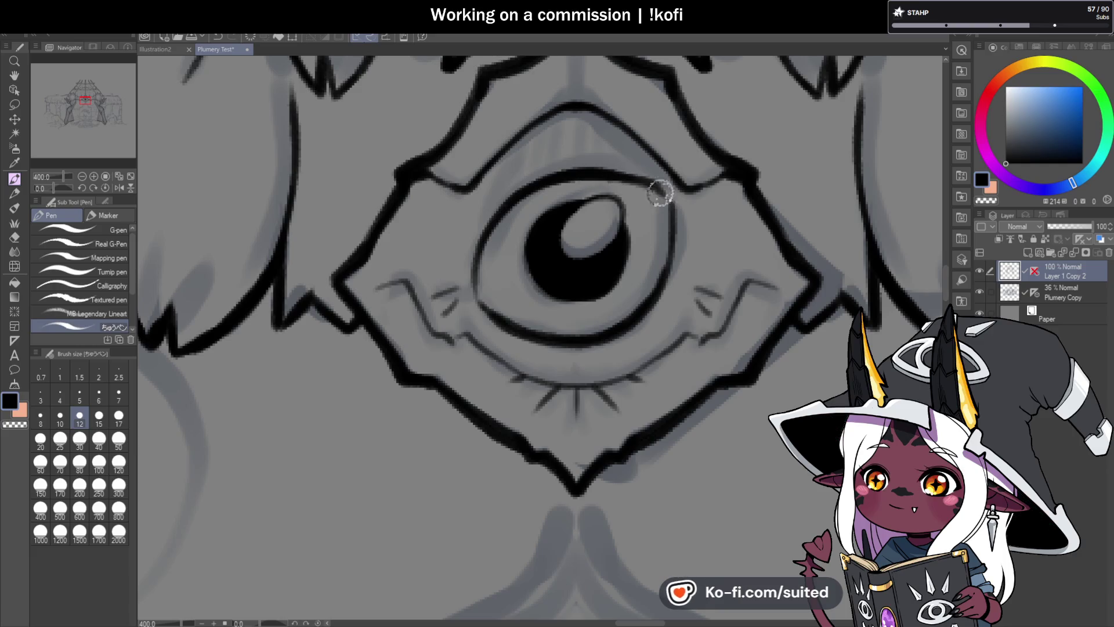
drag(603, 170, 671, 202)
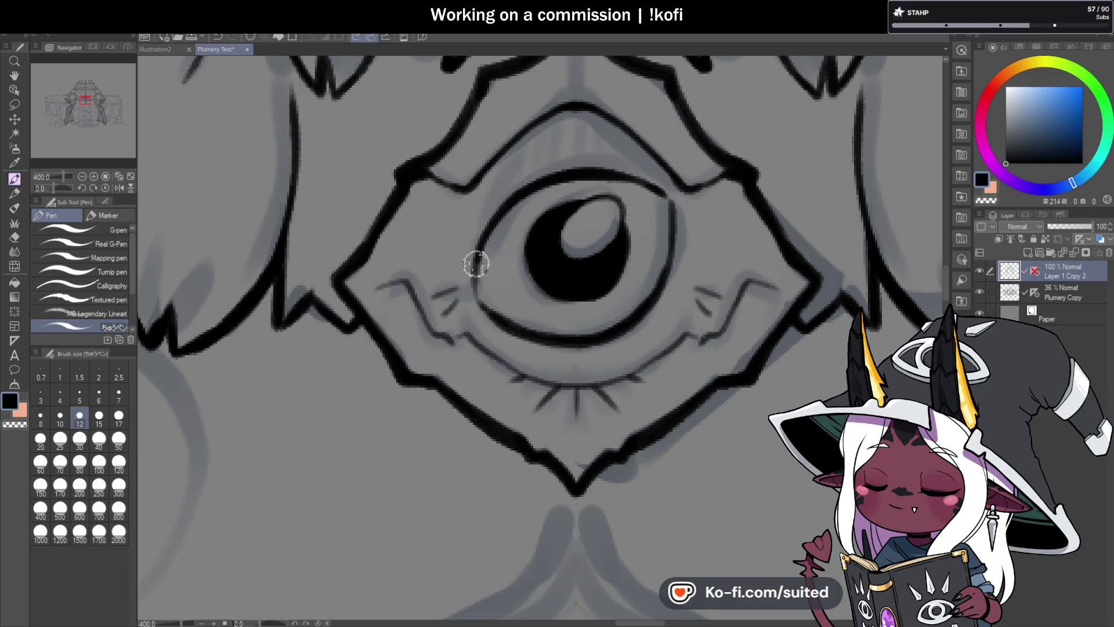
drag(477, 252, 474, 300)
scroll(502, 328, down, 8)
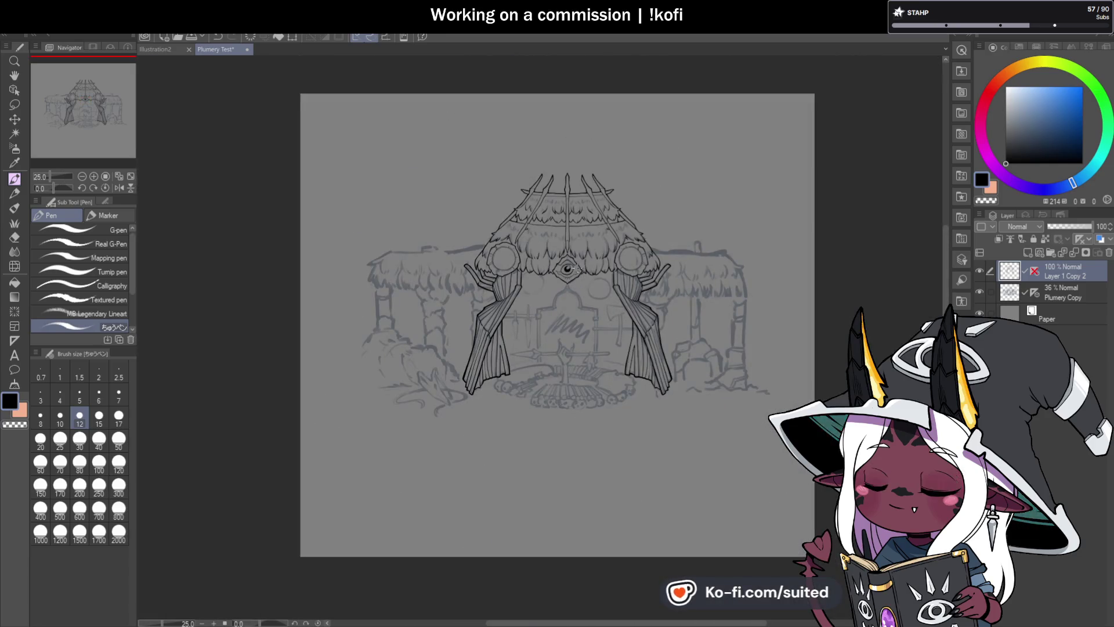
Rework the eyelid and lower-left eye outline thinner on a rotated canvas, then reset rotation upright.
scroll(563, 264, up, 6)
scroll(588, 224, up, 4)
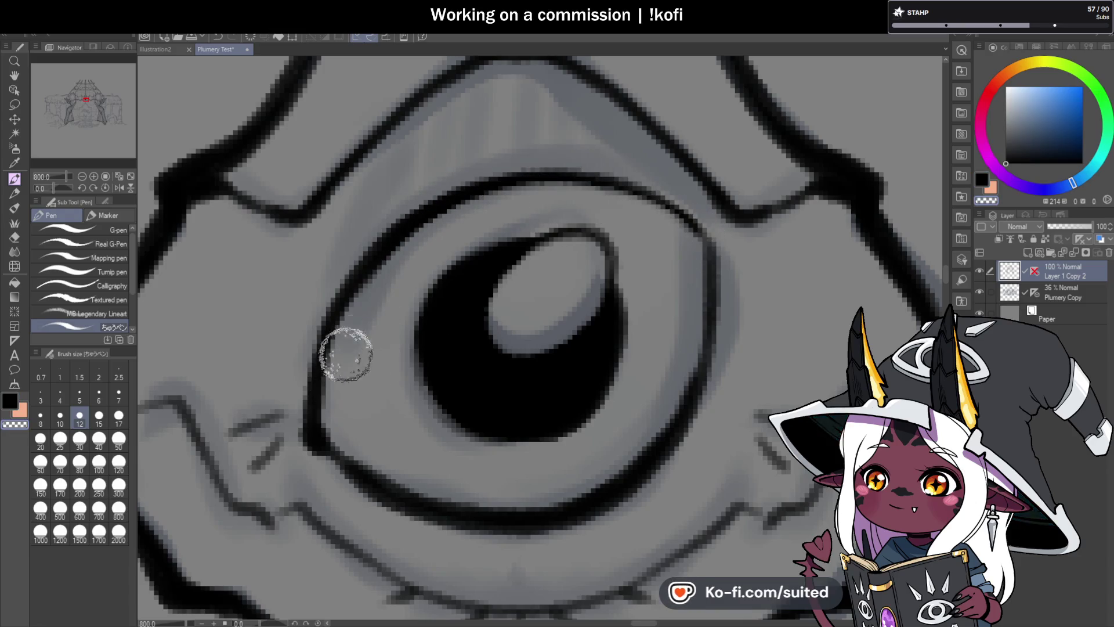
mouse_move(436, 200)
mouse_down()
mouse_move(732, 235)
mouse_move(664, 196)
mouse_move(418, 213)
mouse_up()
key(ctrl+z)
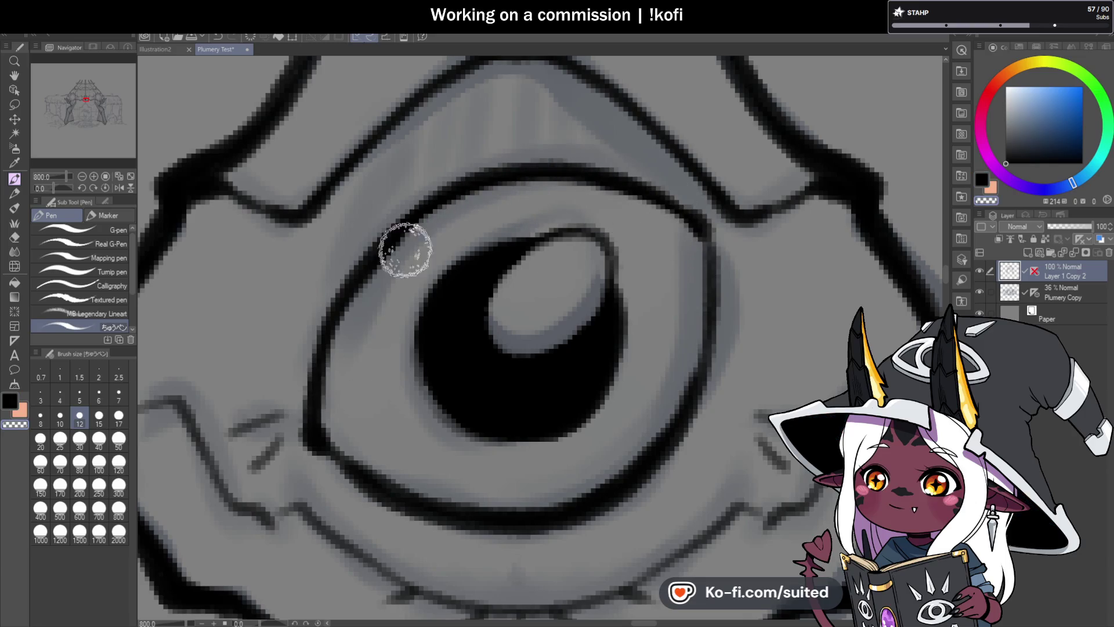
mouse_move(348, 436)
mouse_down()
mouse_move(331, 398)
mouse_move(330, 423)
mouse_move(357, 445)
mouse_move(319, 407)
mouse_up()
drag(54, 188, 42, 188)
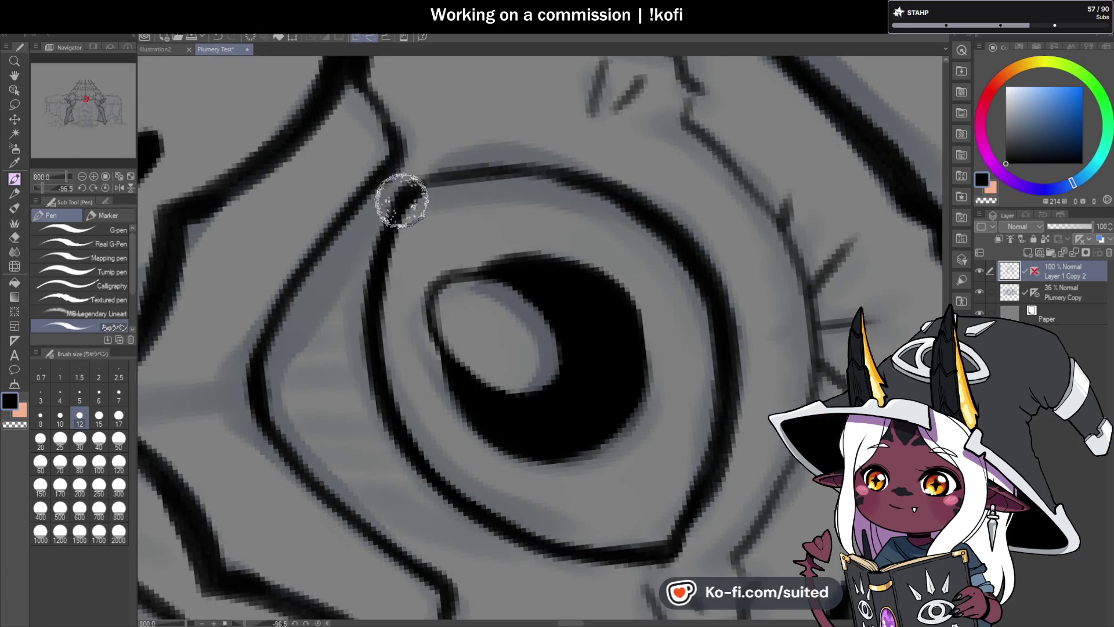
drag(407, 177, 452, 174)
key(ctrl+@)
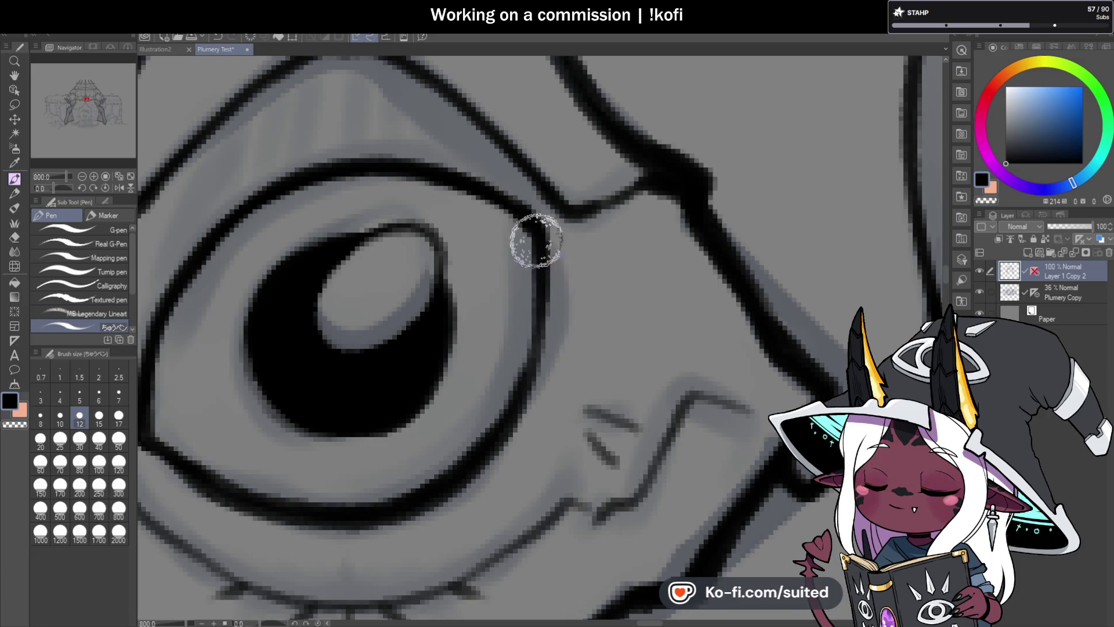
Hide the Plumery Copy sketch layer so only the lineart shows.
scroll(555, 221, down, 4)
scroll(555, 221, down, 6)
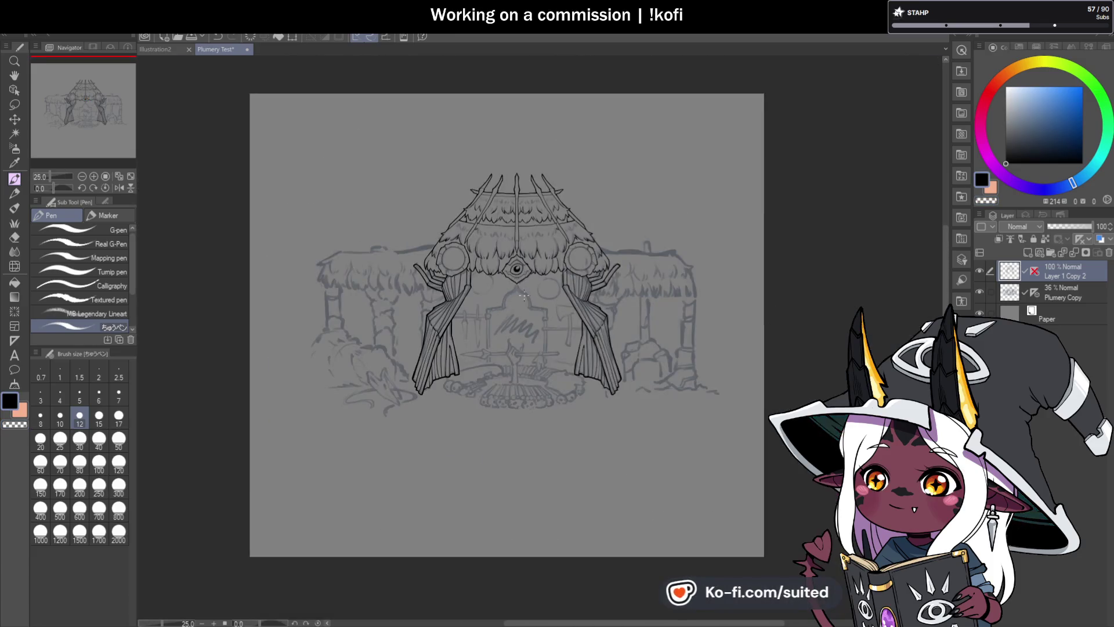
click(980, 291)
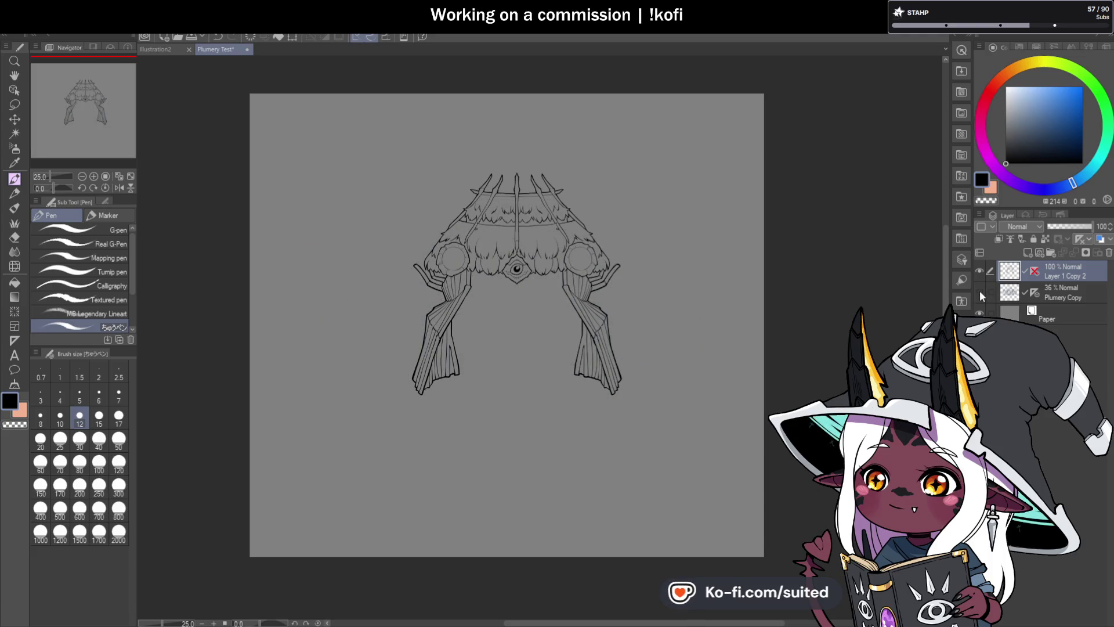
scroll(521, 244, up, 5)
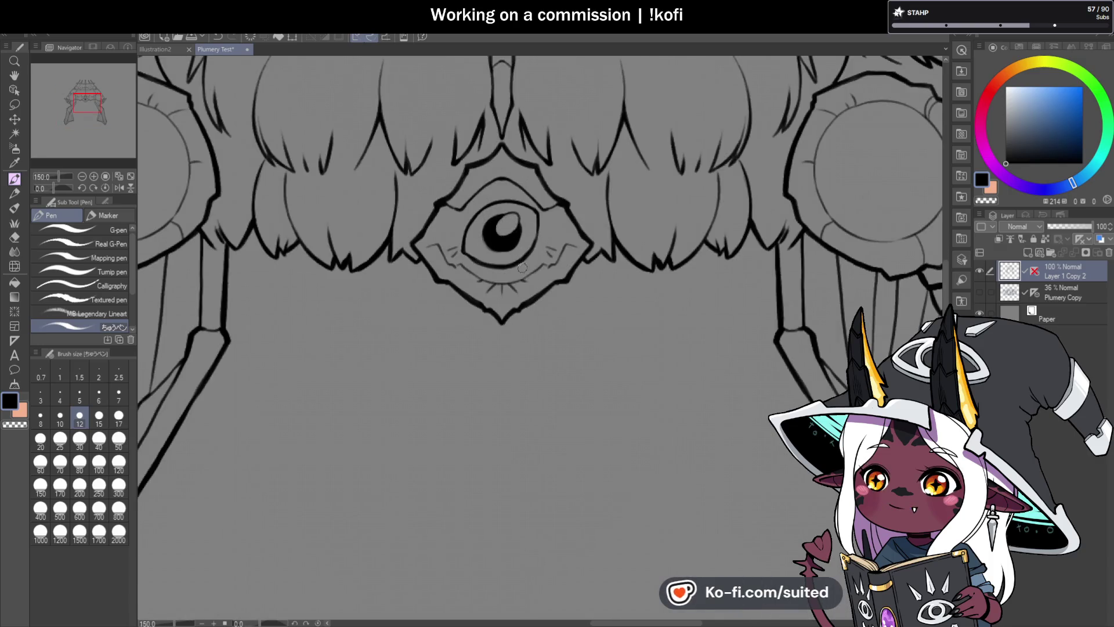
Show the Plumery Copy sketch again, toggling it off and back on to compare.
scroll(476, 216, up, 3)
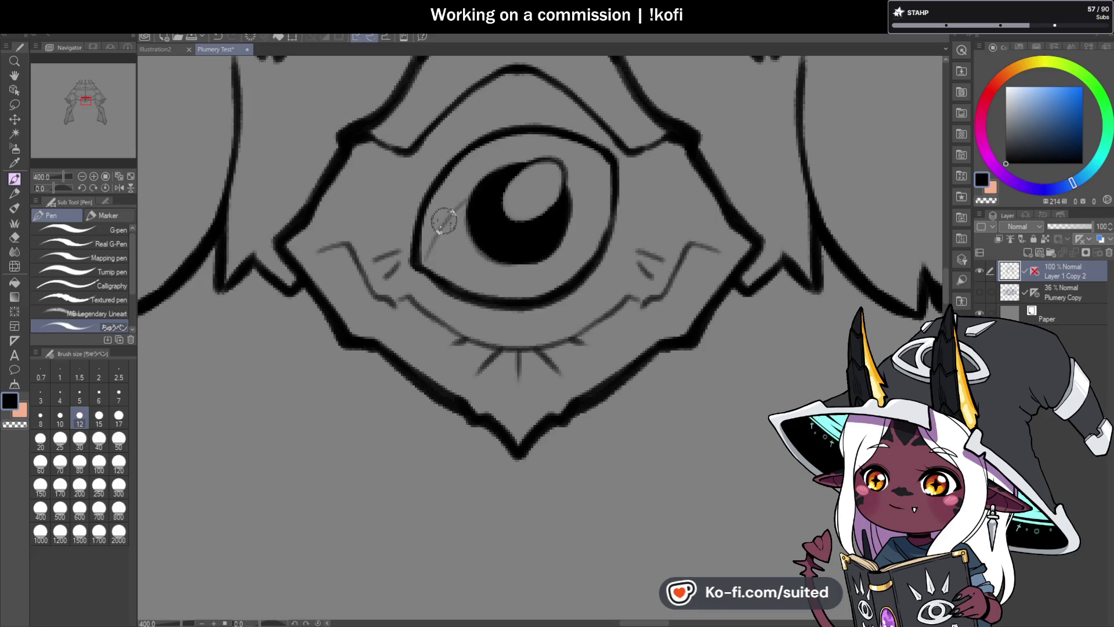
scroll(542, 238, down, 8)
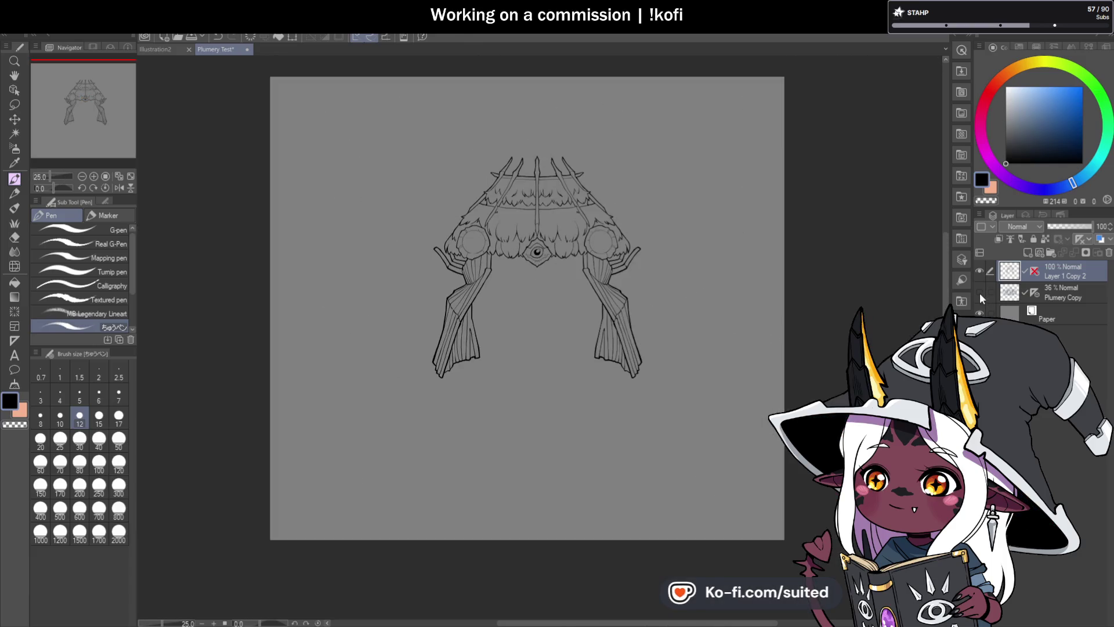
click(980, 292)
scroll(529, 260, up, 8)
scroll(529, 260, up, 2)
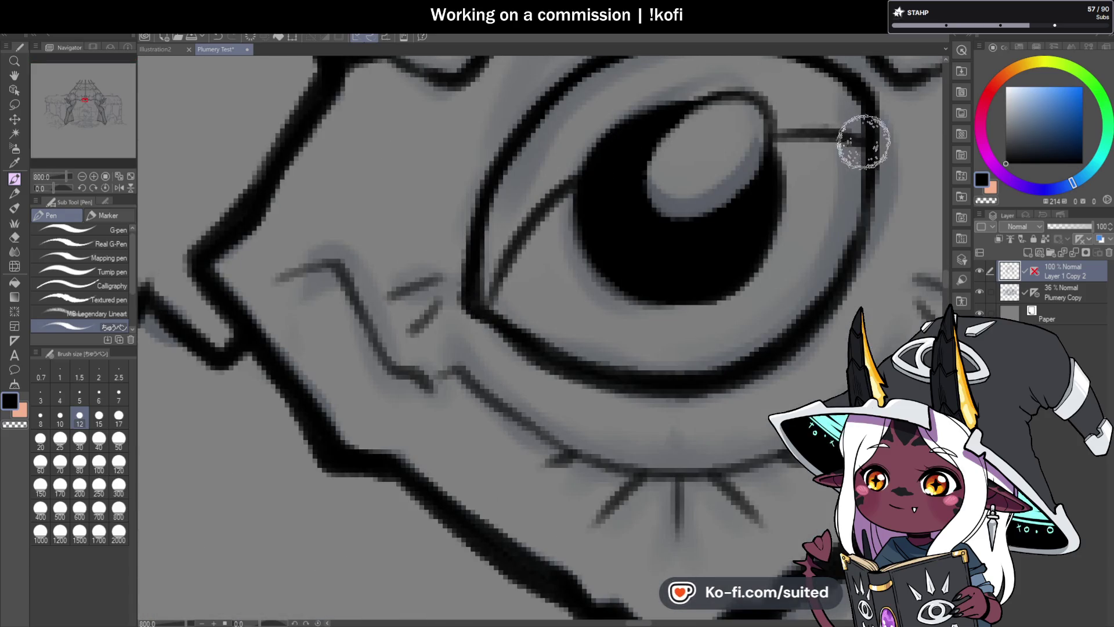
scroll(521, 239, down, 7)
scroll(522, 239, down, 2)
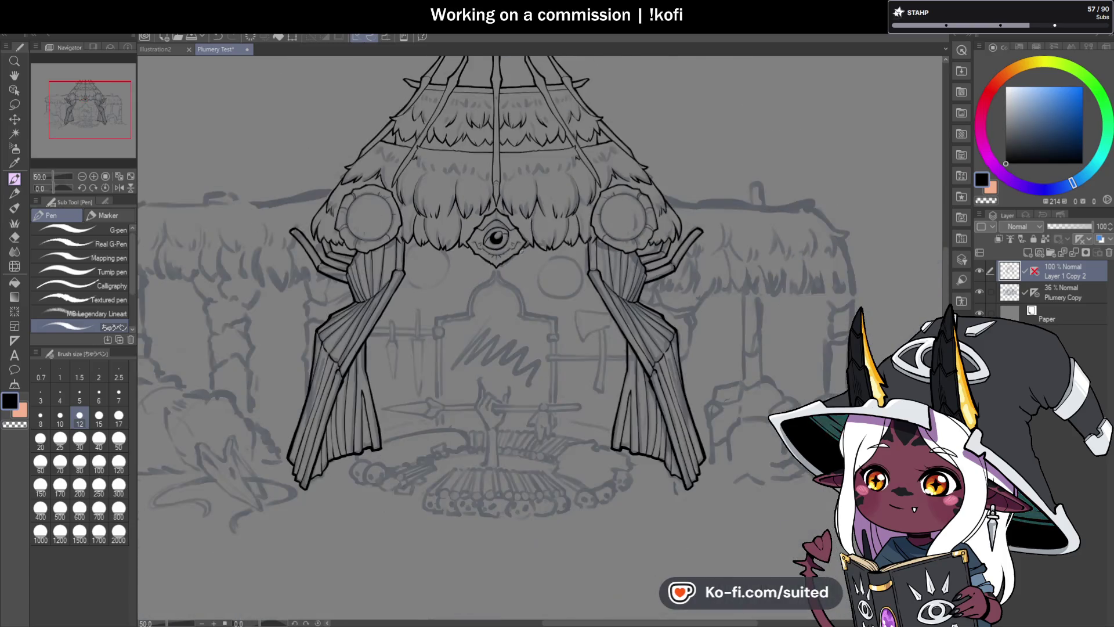
click(980, 291)
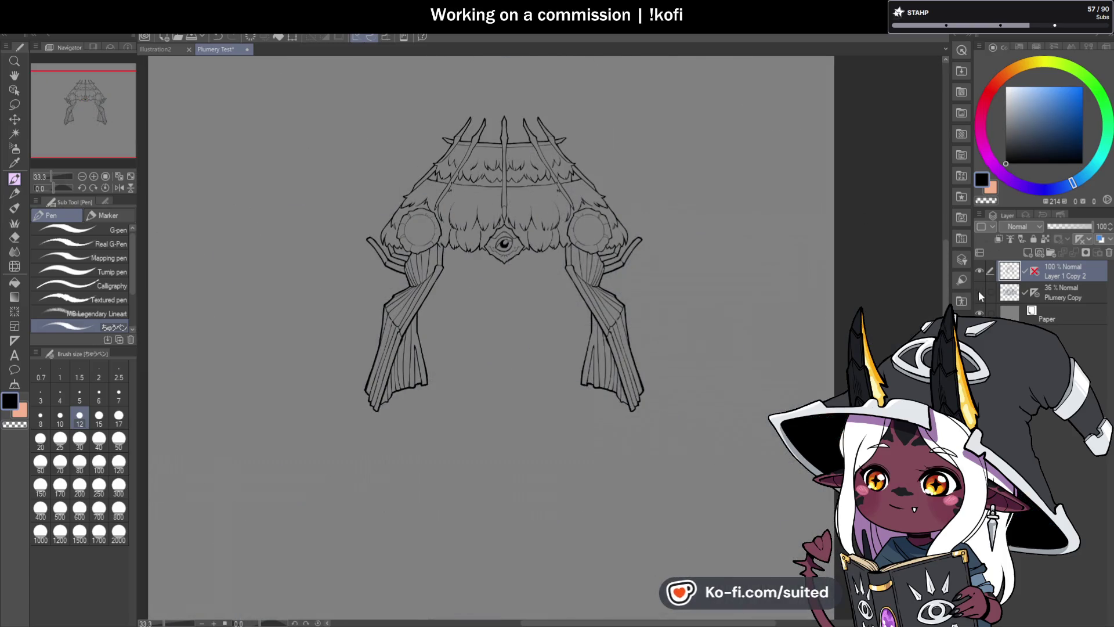
click(979, 290)
scroll(358, 306, down, 1)
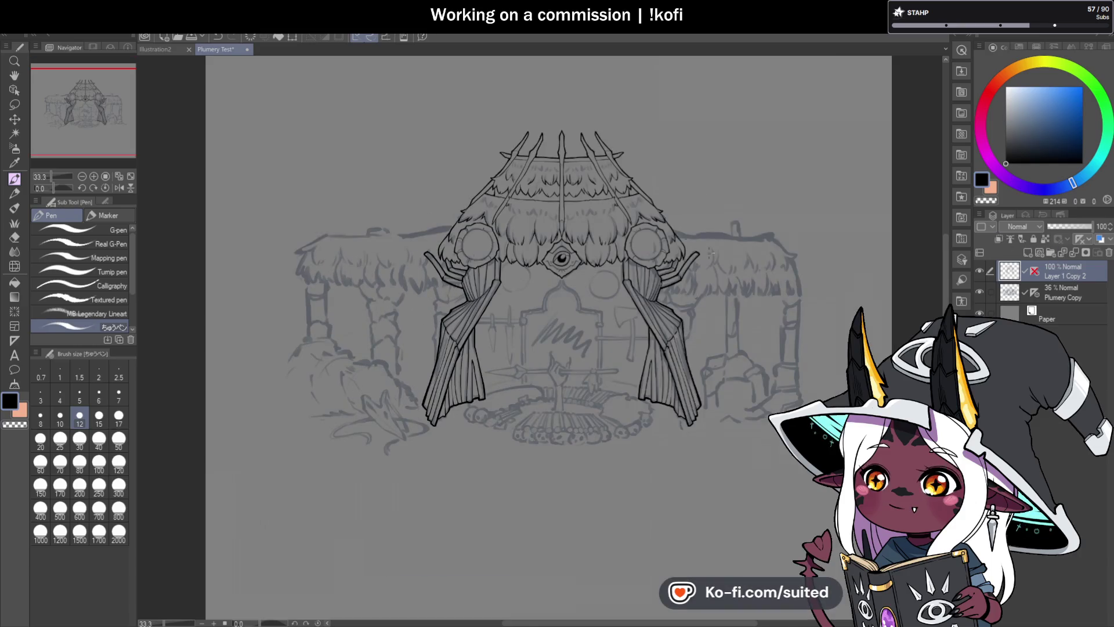
Start the left hut roof outline, inking its edge hooking down to the right.
scroll(298, 253, up, 5)
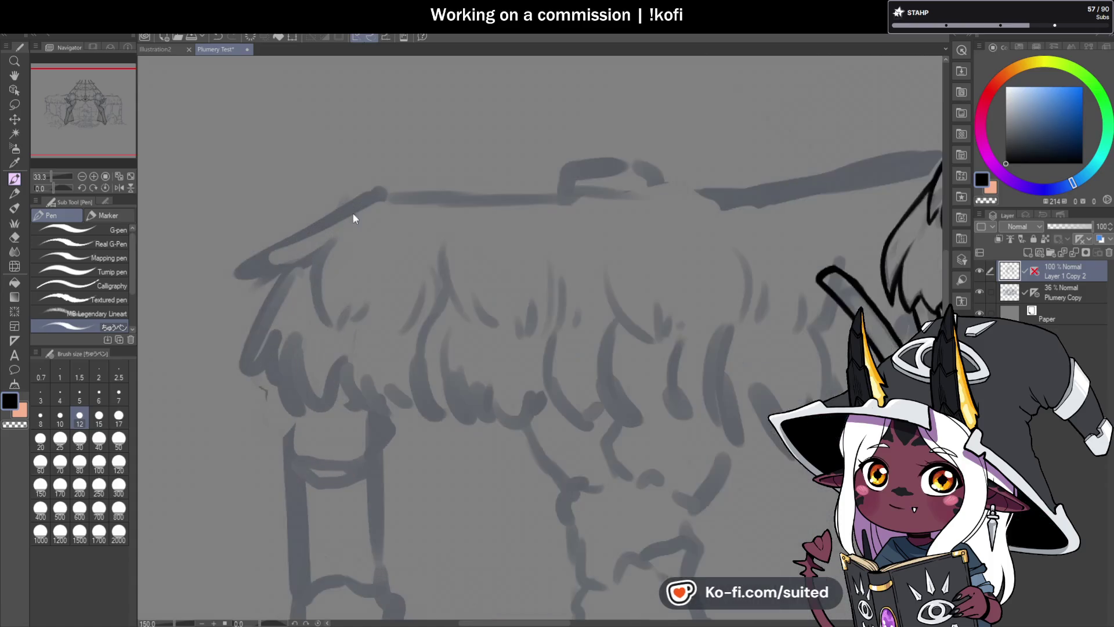
drag(372, 194, 323, 219)
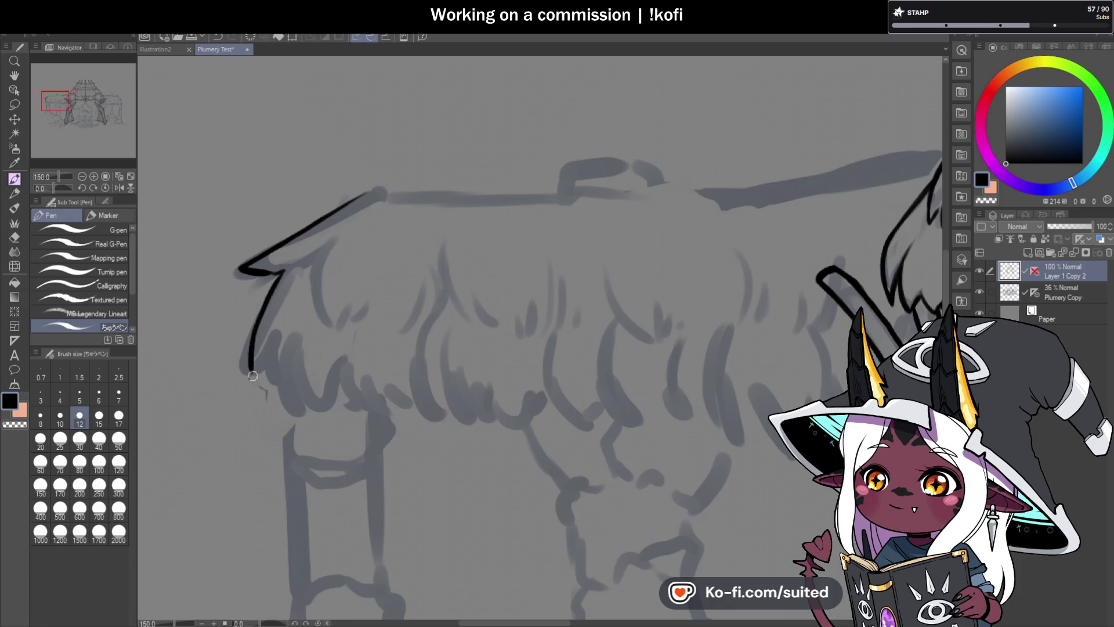
drag(250, 354, 267, 382)
scroll(307, 414, down, 3)
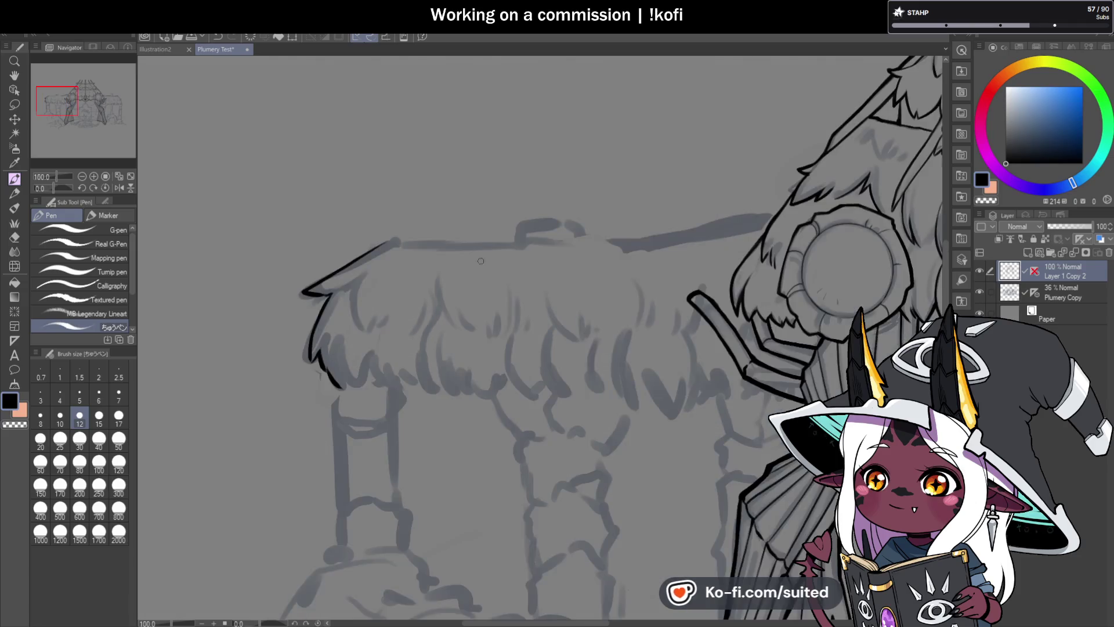
scroll(372, 244, up, 4)
Extend the left hut roof's top line toward the right, redoing the overlong stroke.
drag(371, 238, 438, 234)
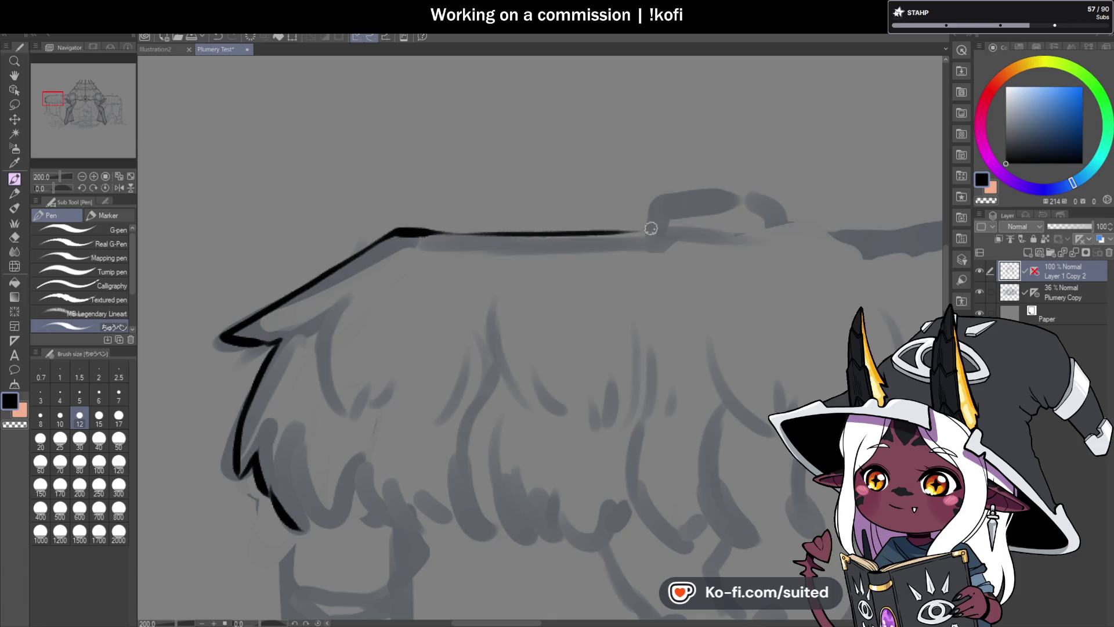
key(ctrl+z)
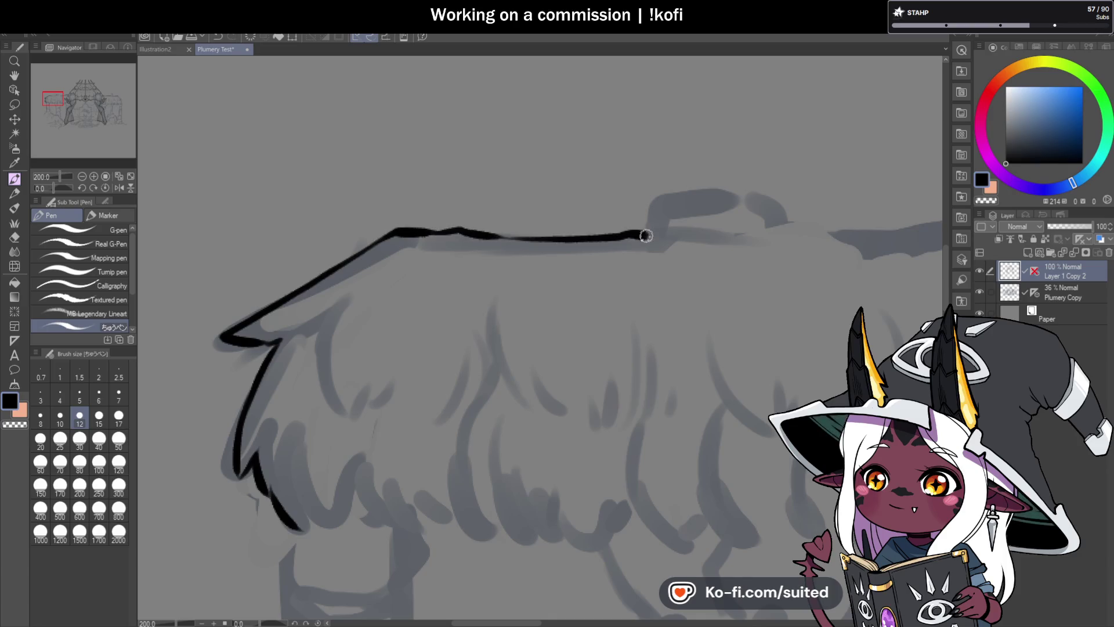
scroll(646, 235, down, 3)
scroll(813, 205, up, 2)
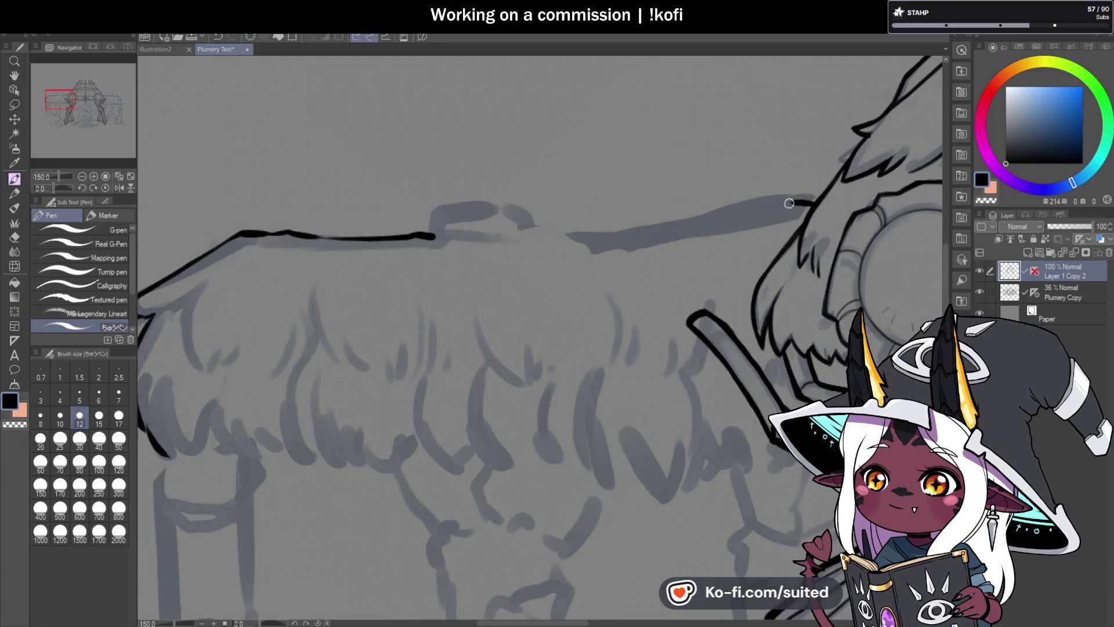
drag(754, 220, 737, 215)
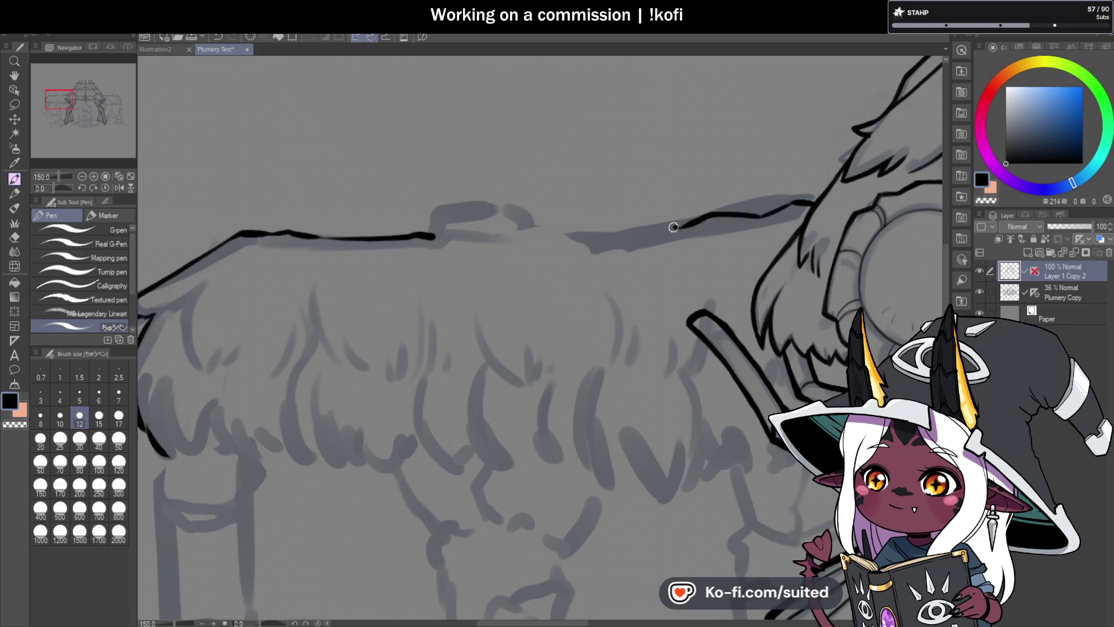
drag(437, 237, 472, 238)
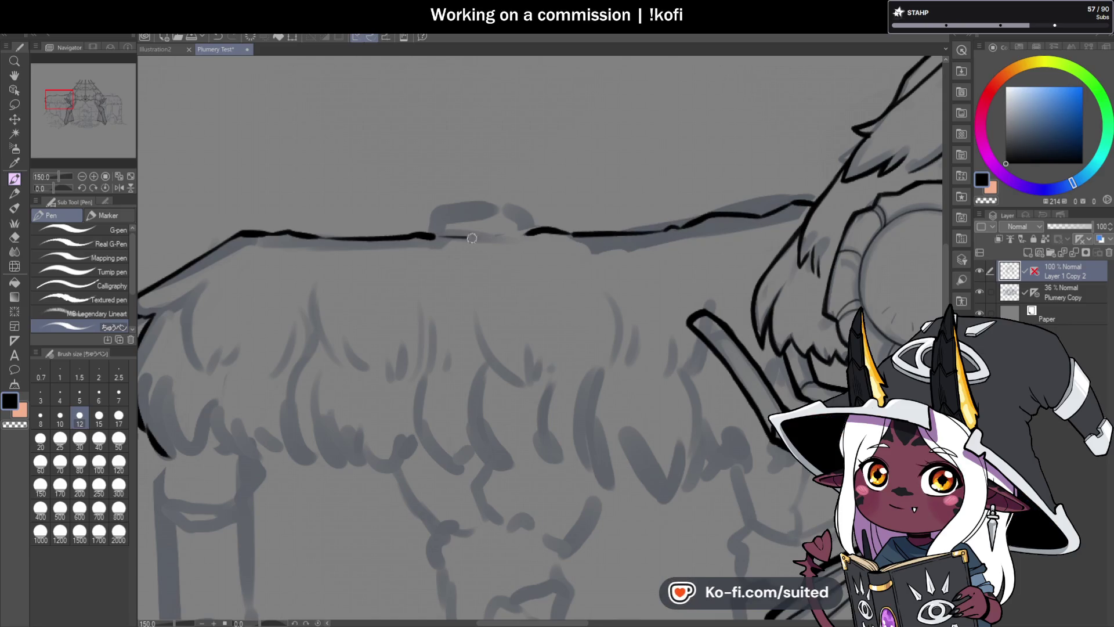
scroll(425, 234, down, 5)
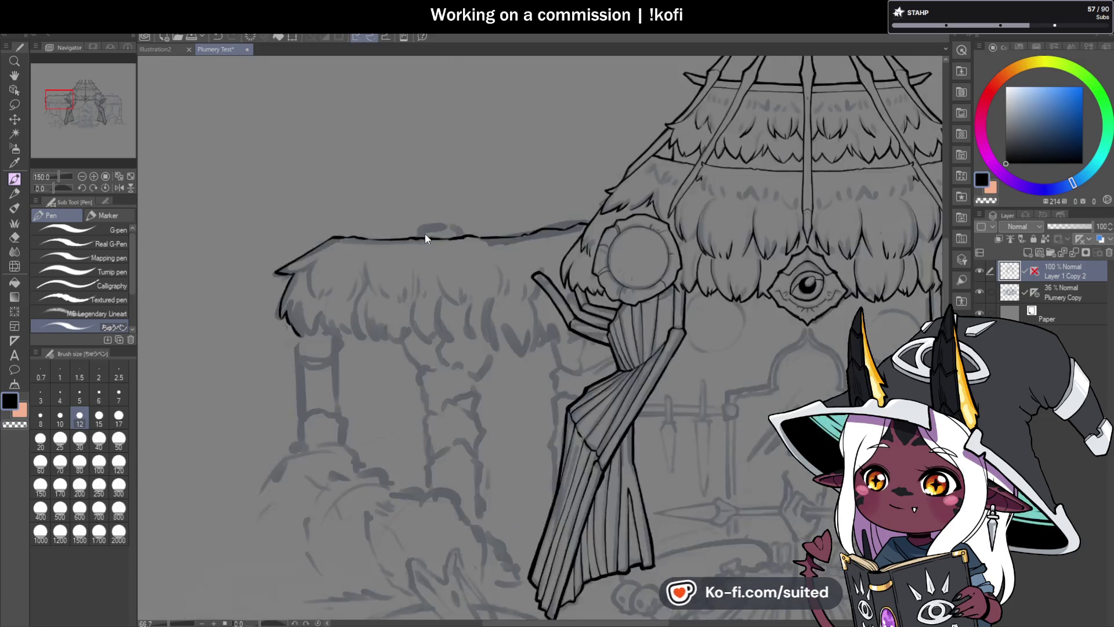
scroll(500, 244, up, 6)
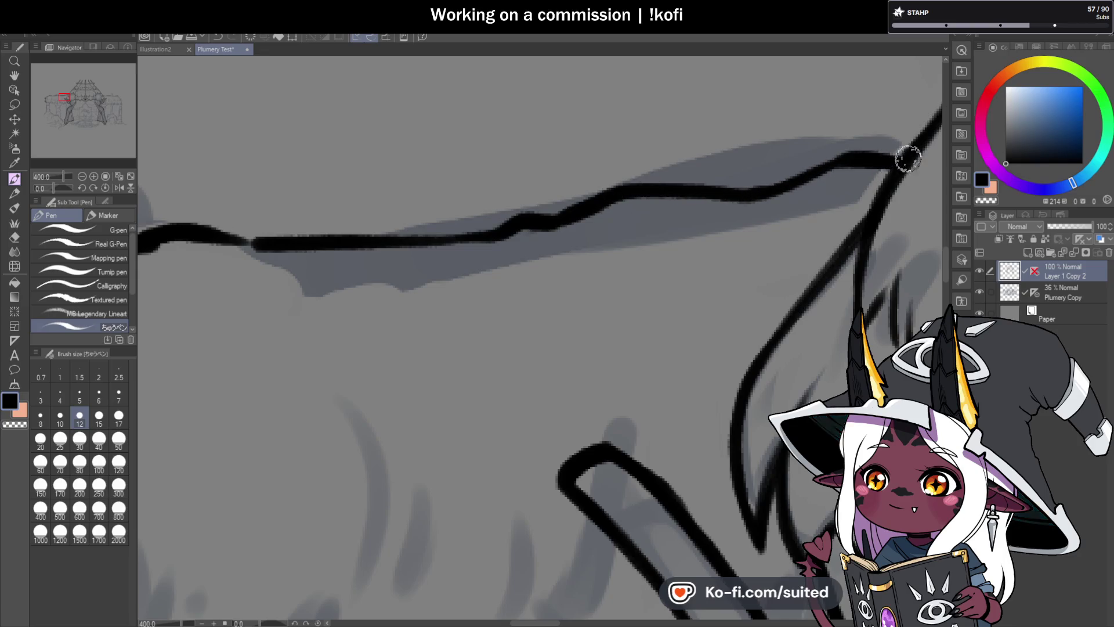
scroll(648, 224, down, 4)
scroll(510, 208, up, 4)
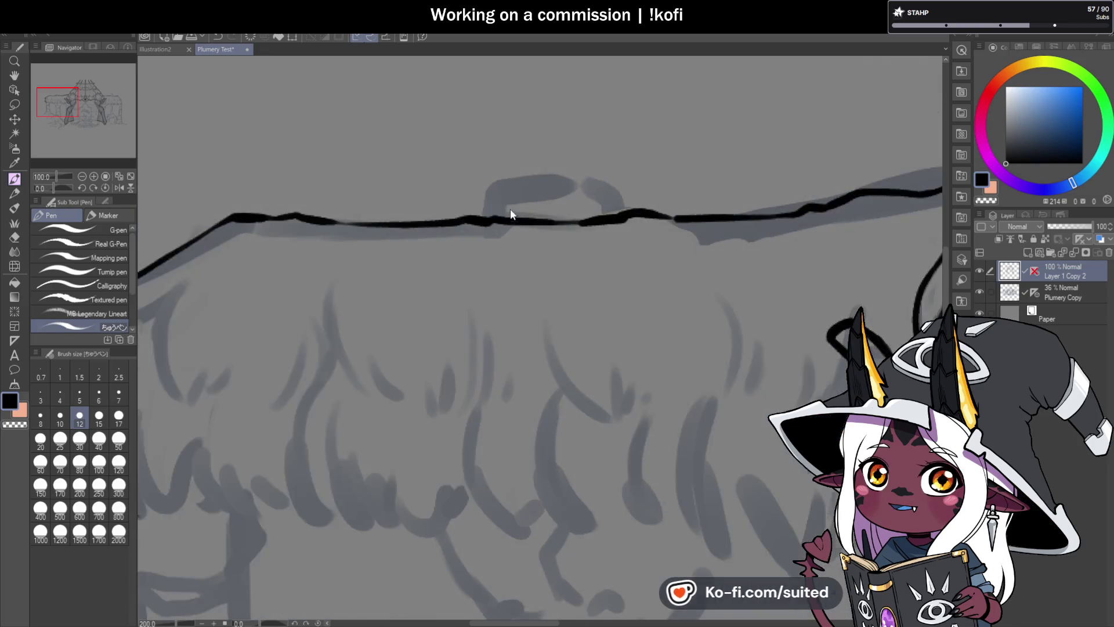
Ink the small rounded cap bump on the roof top, removing its jagged end.
drag(478, 220, 483, 168)
mouse_move(476, 212)
mouse_down()
mouse_move(577, 137)
mouse_move(723, 165)
mouse_move(759, 216)
mouse_move(711, 164)
mouse_move(665, 153)
mouse_move(514, 157)
mouse_move(480, 194)
mouse_move(470, 226)
mouse_up()
key(ctrl+z)
key(ctrl+z)
scroll(450, 190, down, 5)
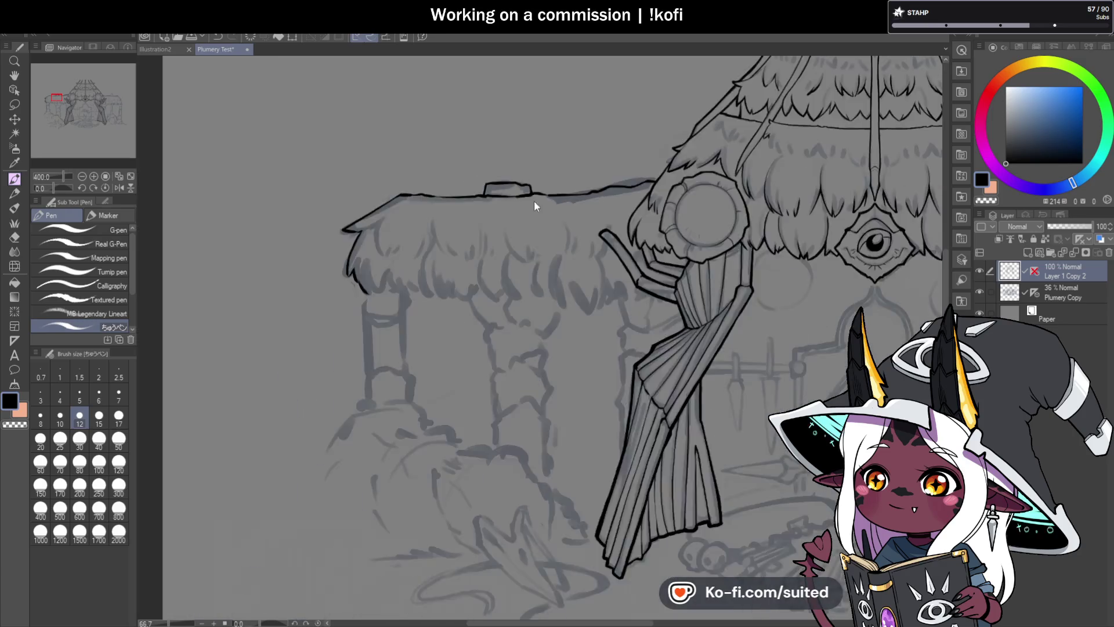
scroll(541, 224, down, 1)
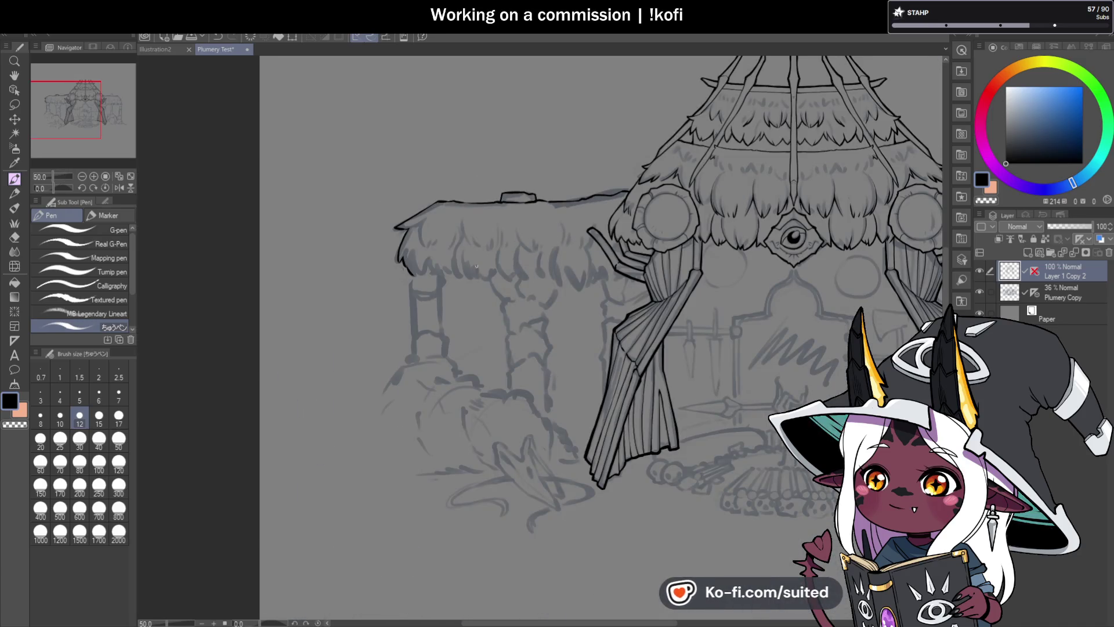
scroll(514, 243, down, 2)
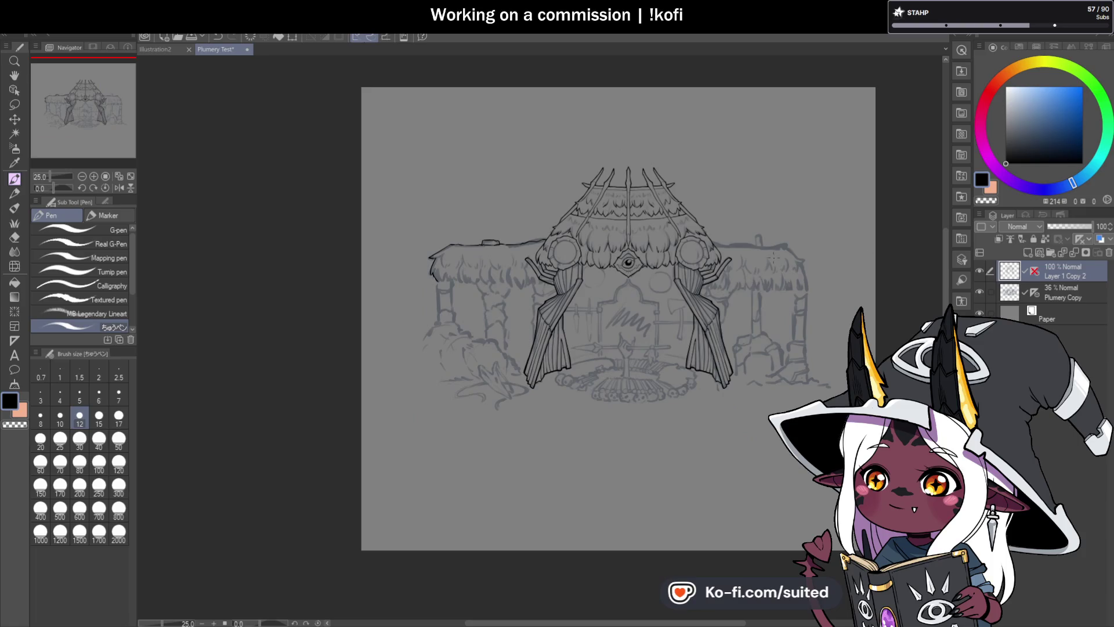
click(979, 292)
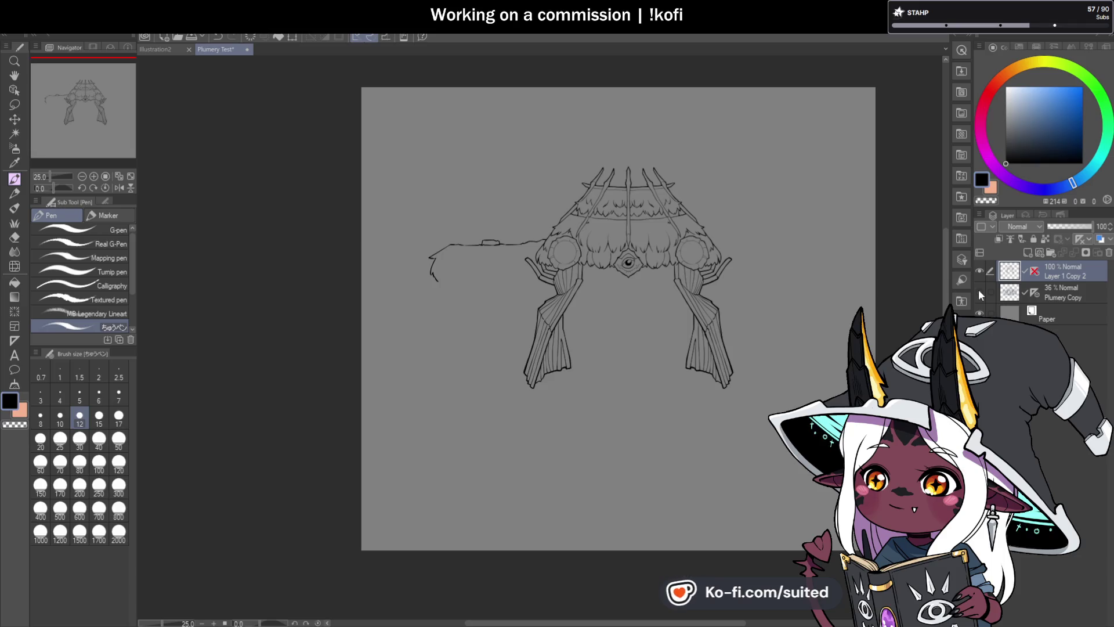
click(980, 292)
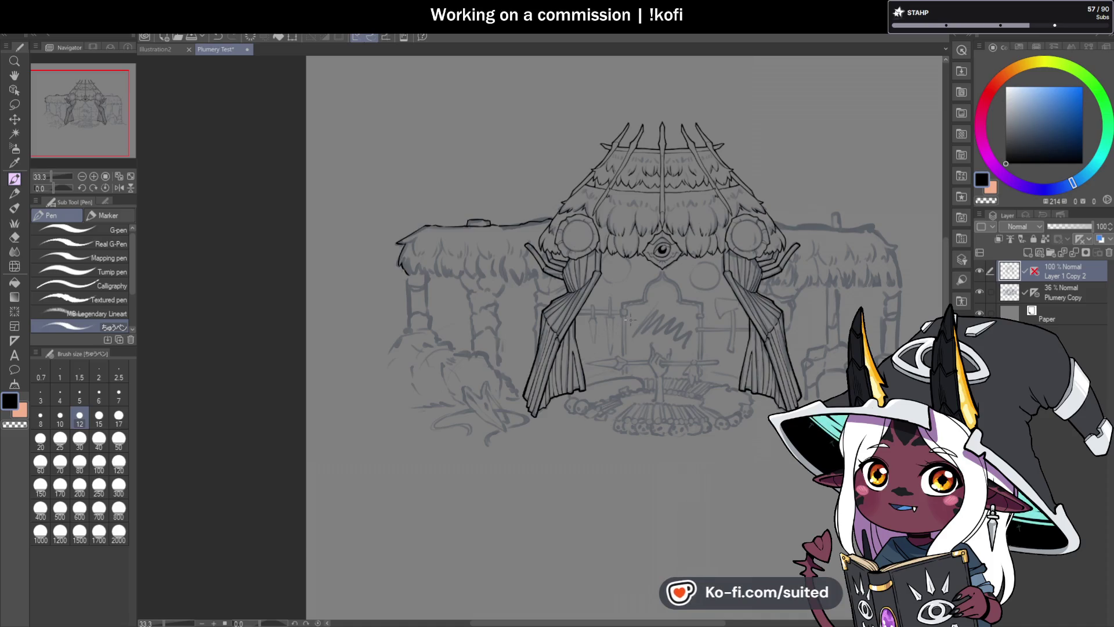
scroll(483, 376, up, 5)
scroll(483, 376, up, 2)
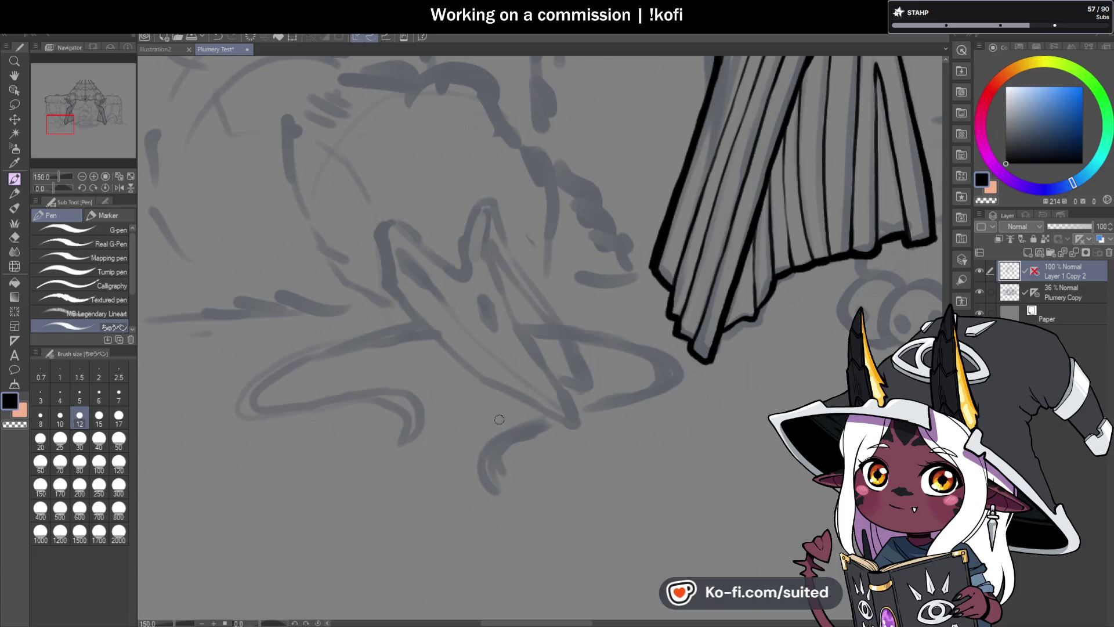
scroll(507, 429, down, 2)
scroll(507, 429, down, 1)
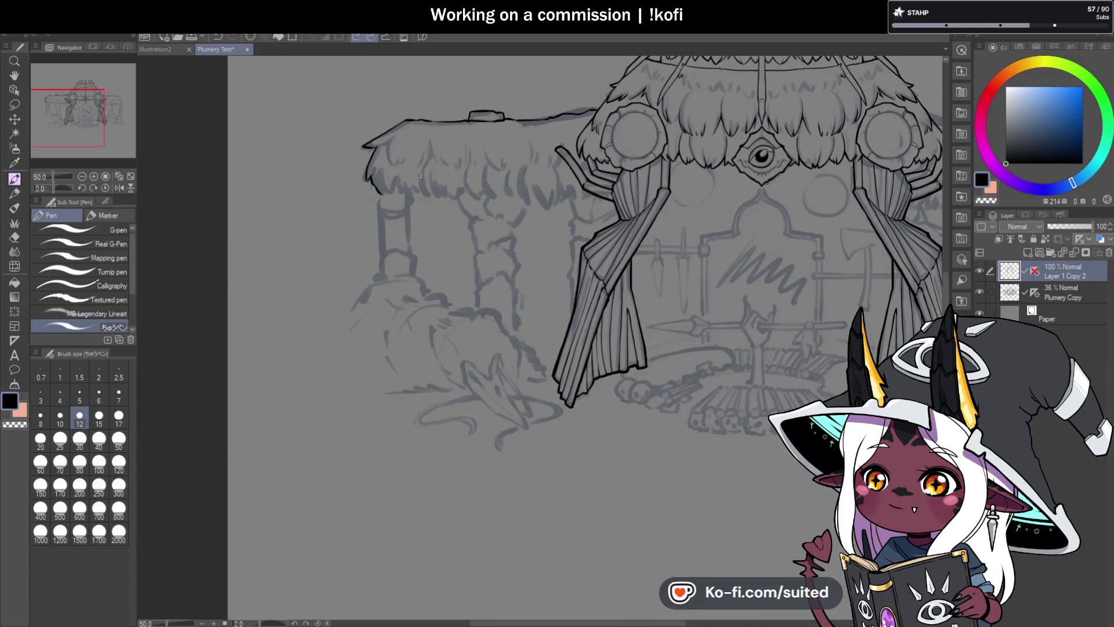
scroll(384, 206, up, 2)
Ink several thin, hooked thatch strands hanging from the left hut roof's edge.
scroll(384, 207, up, 2)
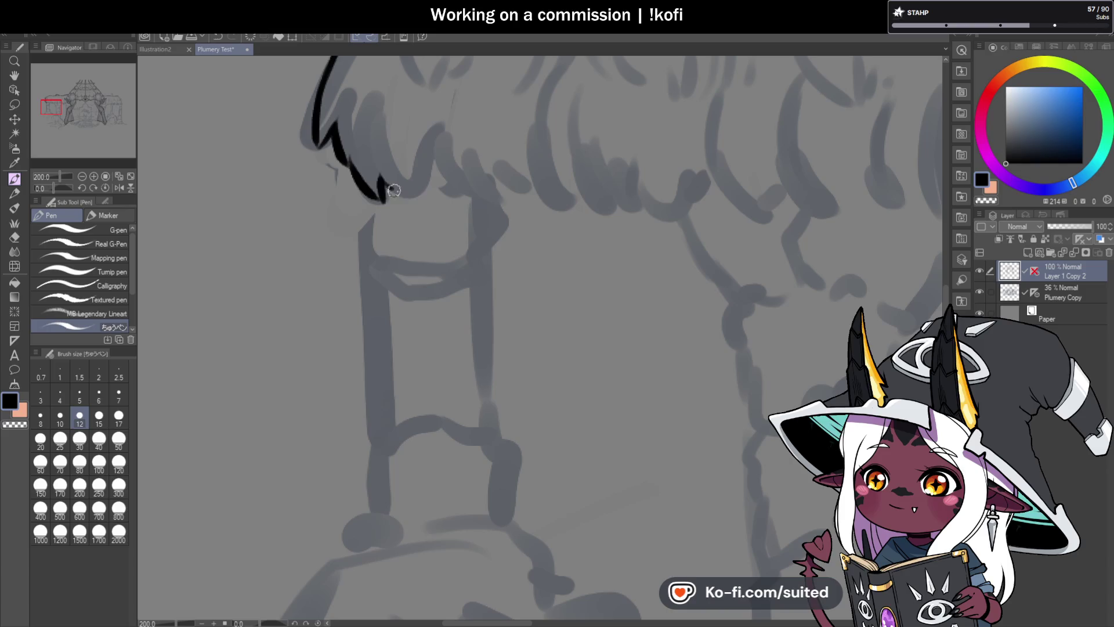
drag(411, 197, 441, 127)
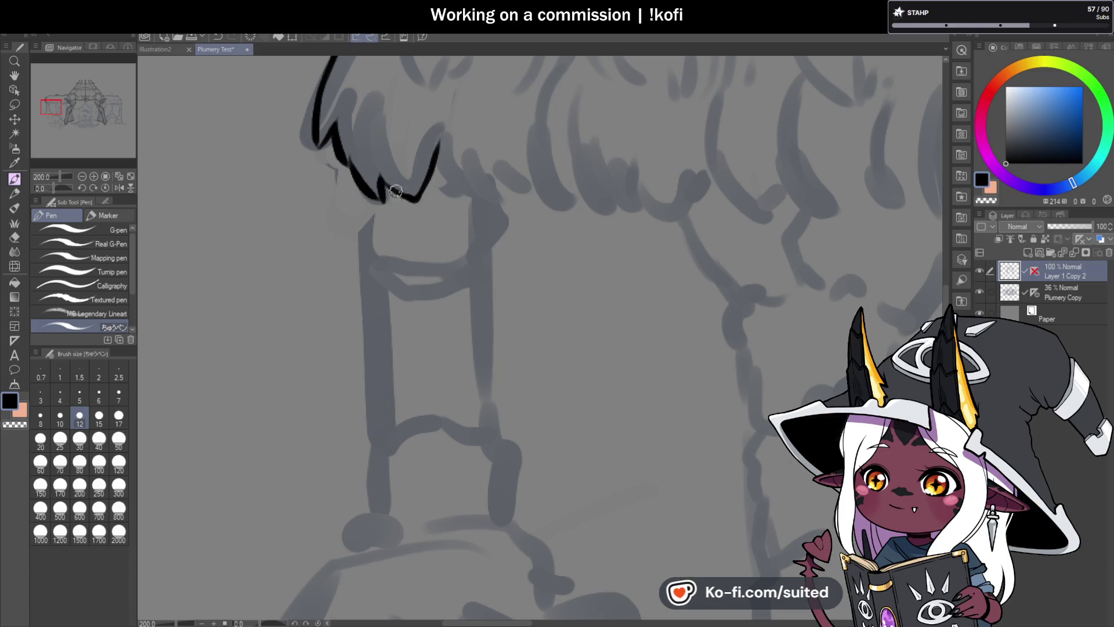
scroll(353, 174, up, 2)
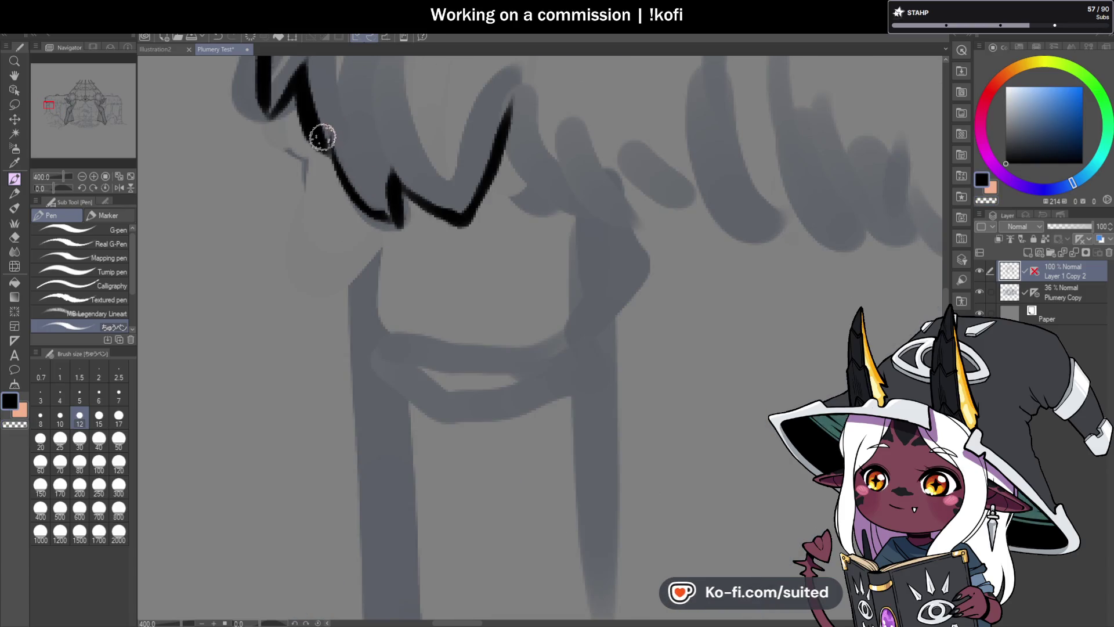
drag(319, 137, 364, 204)
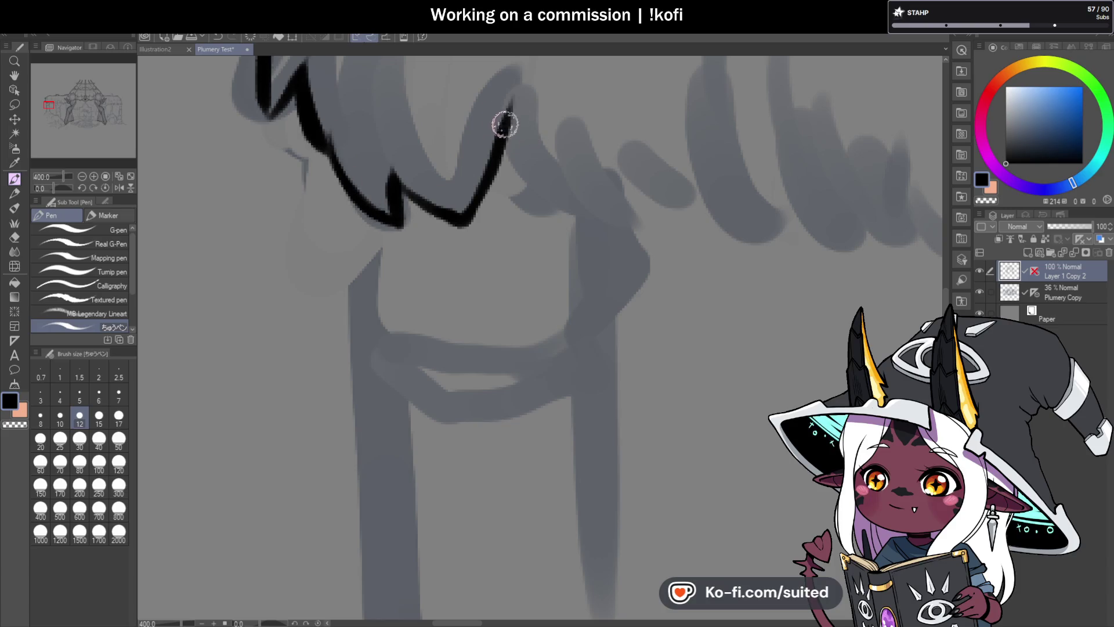
mouse_move(508, 138)
mouse_down()
mouse_move(582, 214)
mouse_move(561, 172)
mouse_up()
scroll(516, 181, down, 2)
scroll(582, 181, up, 2)
drag(575, 217, 560, 165)
mouse_move(442, 131)
mouse_down()
mouse_move(451, 159)
mouse_move(522, 214)
mouse_up()
scroll(522, 214, down, 5)
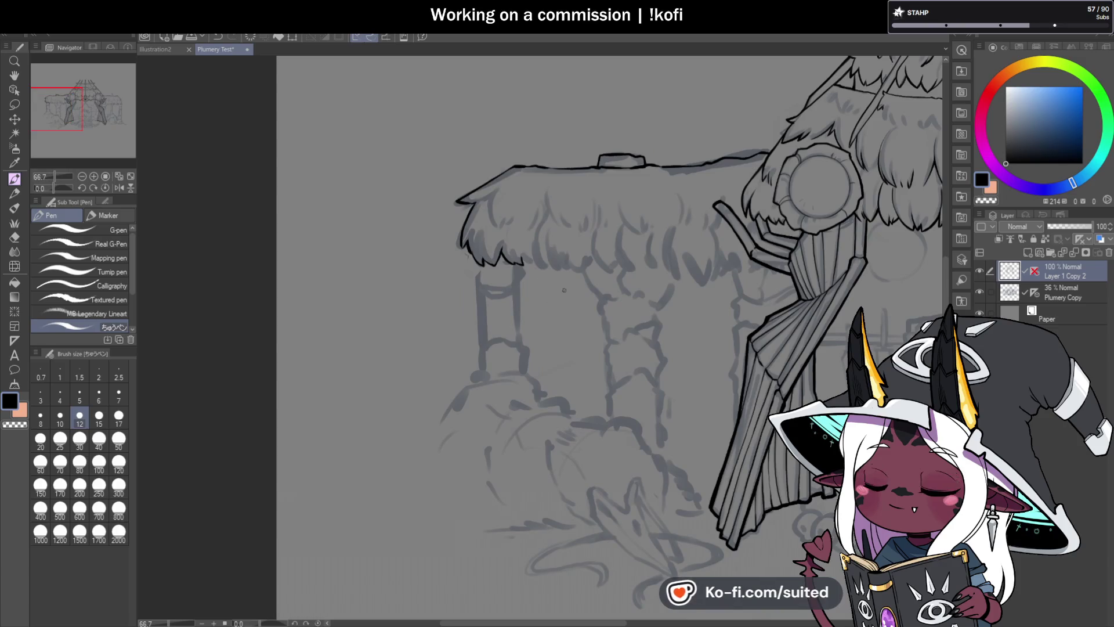
scroll(474, 201, up, 1)
scroll(474, 200, up, 2)
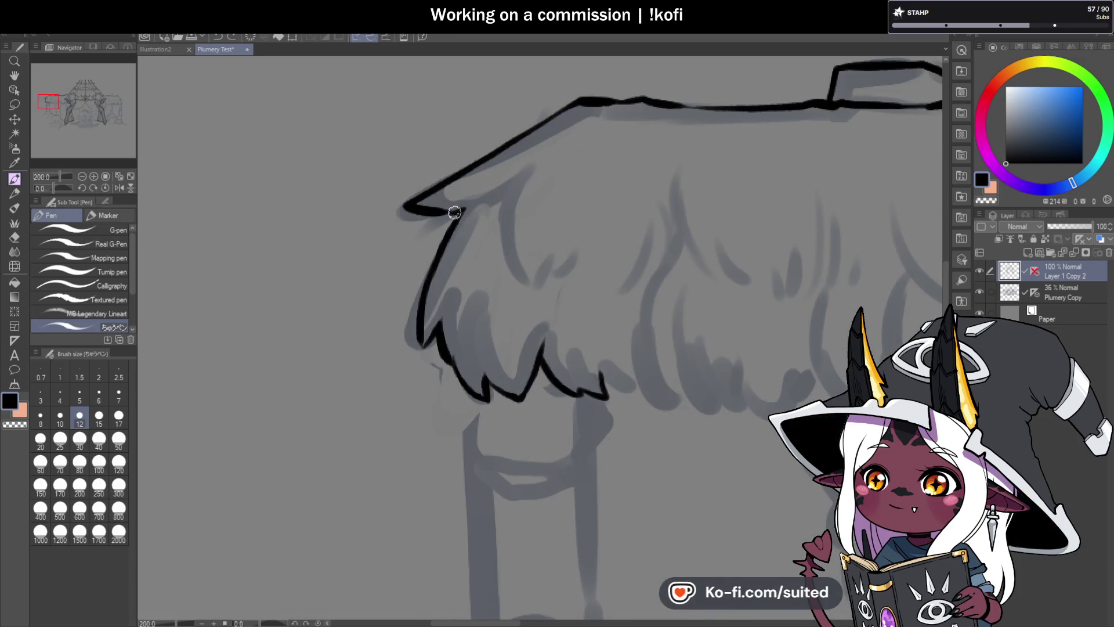
Ink the left eave's underside and close the gap at its corner.
mouse_move(454, 212)
mouse_down()
mouse_move(498, 192)
mouse_move(493, 311)
mouse_move(549, 379)
mouse_move(580, 314)
mouse_move(637, 310)
mouse_up()
scroll(533, 163, up, 2)
drag(515, 173, 493, 294)
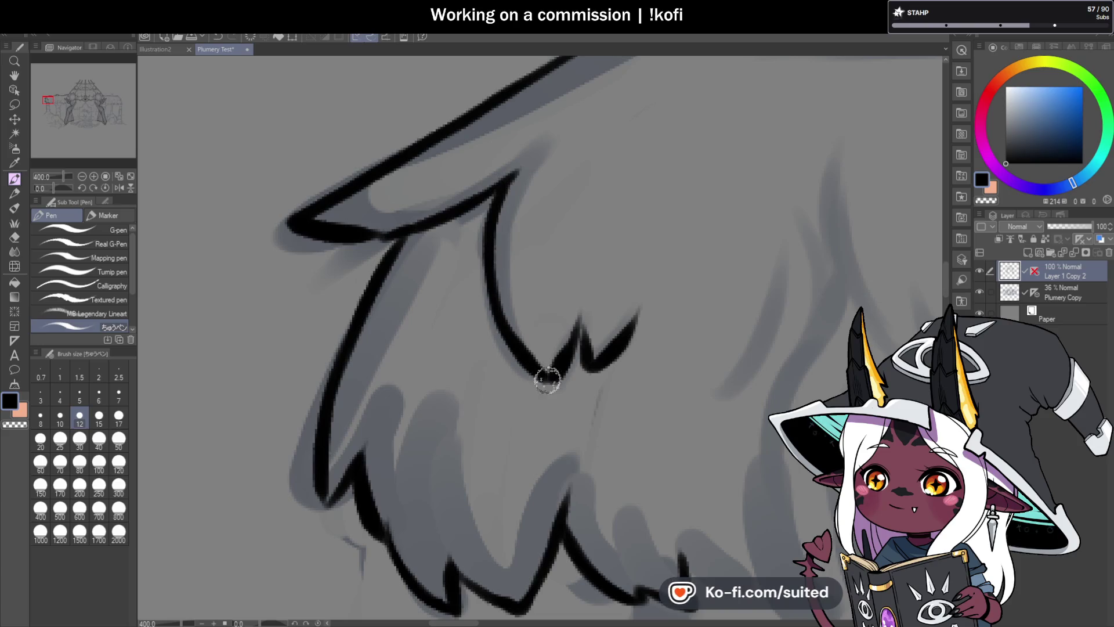
scroll(506, 260, down, 5)
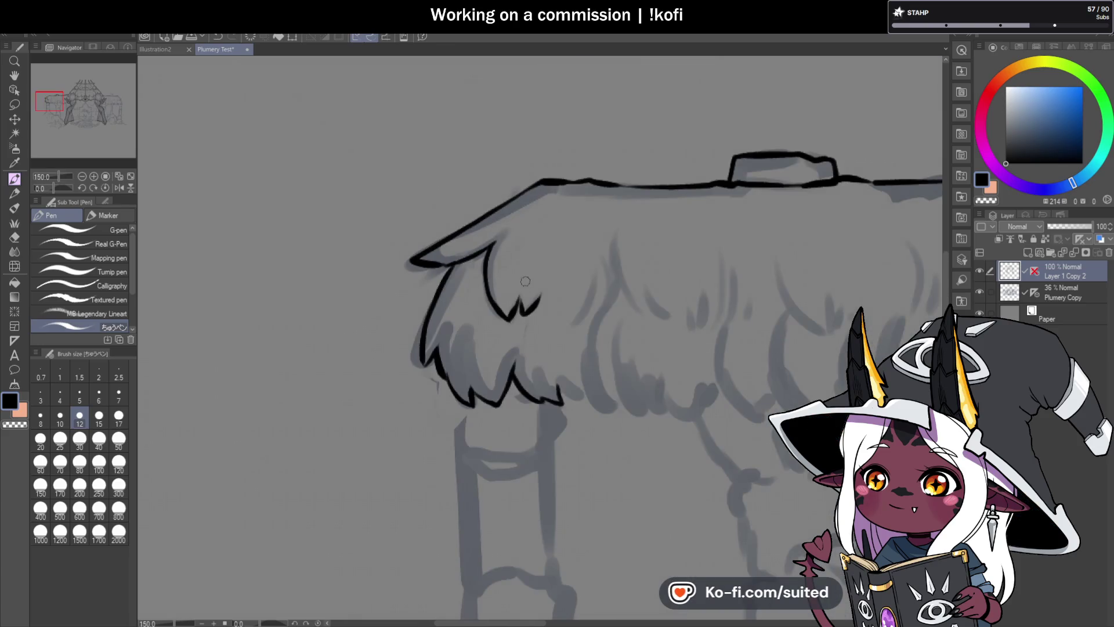
scroll(610, 312, down, 1)
scroll(610, 312, down, 5)
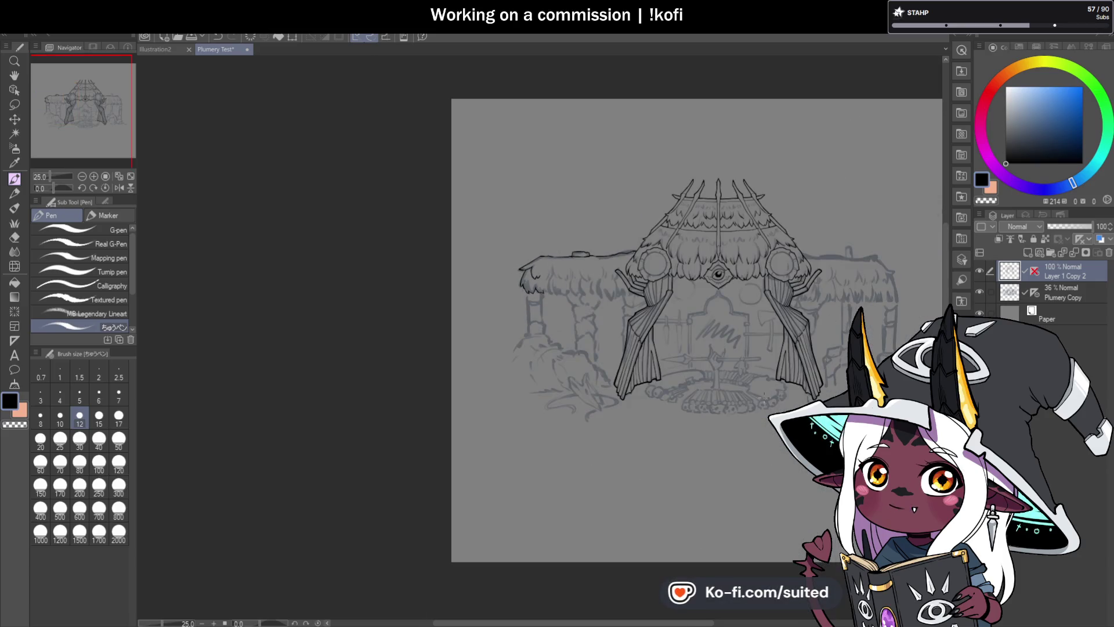
scroll(544, 339, right, 5)
scroll(639, 316, up, 2)
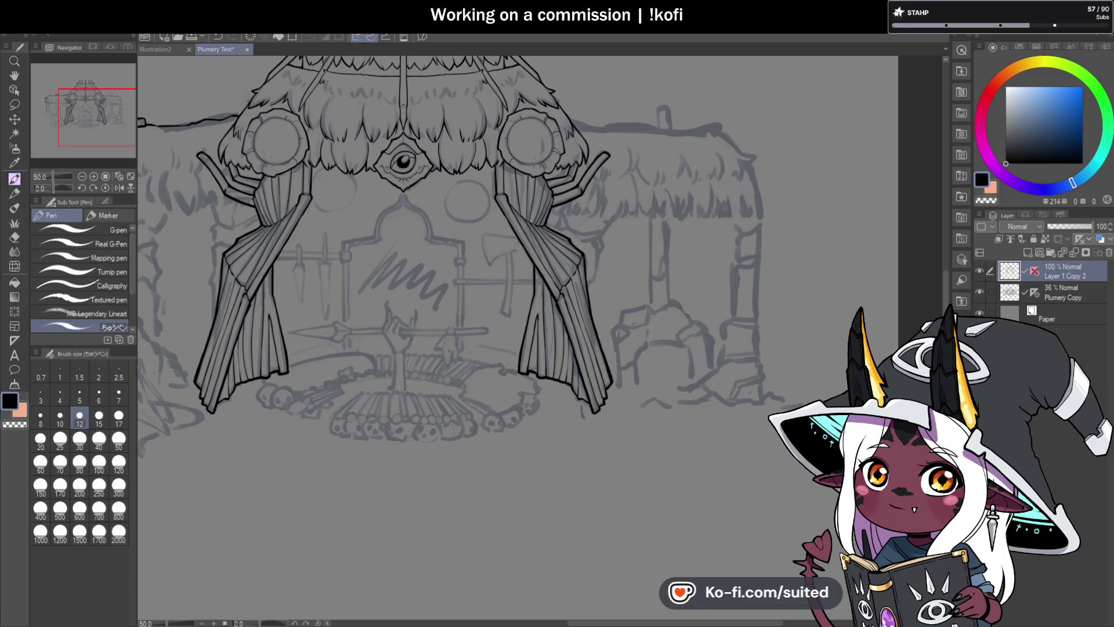
drag(804, 265, 961, 363)
scroll(335, 357, up, 2)
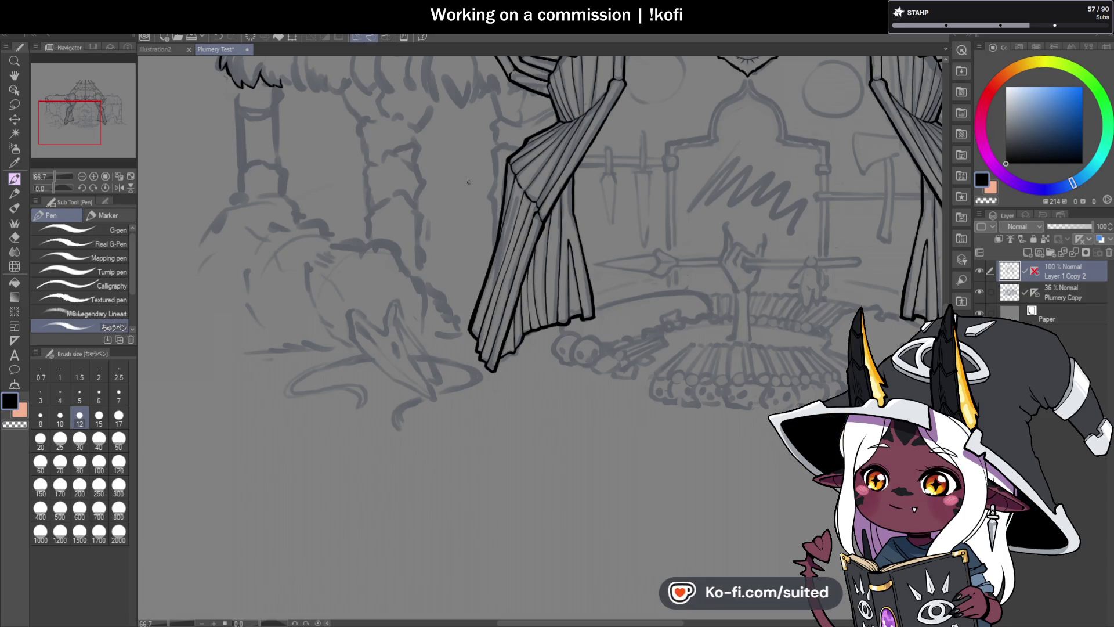
scroll(572, 321, down, 2)
Ink the right hut roof's top edge, redrawing its misdrawn right end.
scroll(836, 187, up, 5)
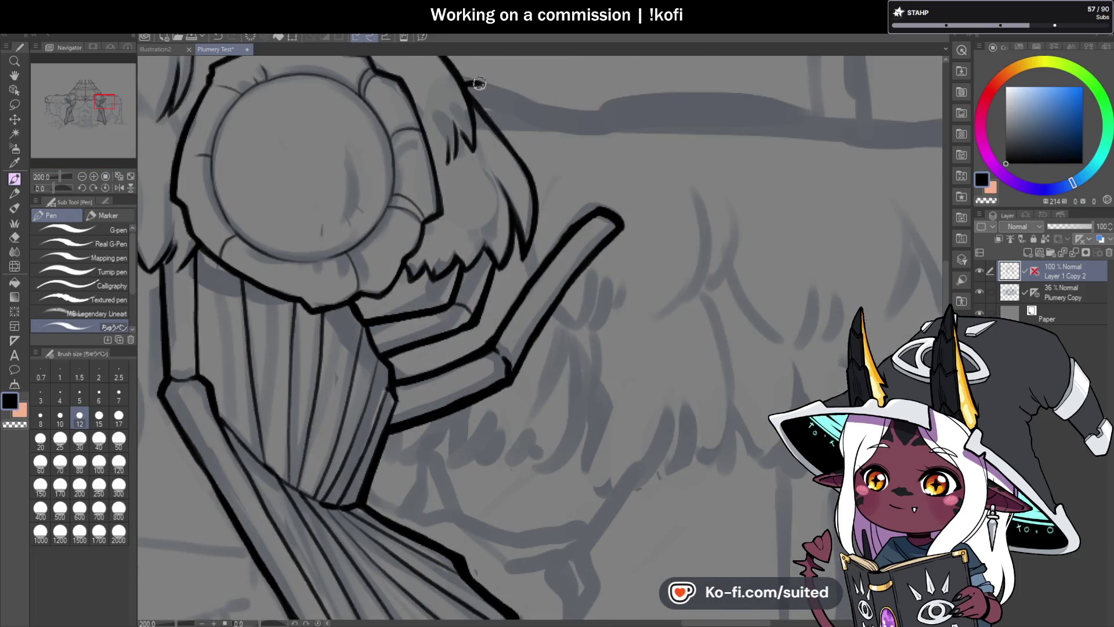
mouse_move(479, 85)
mouse_down()
mouse_move(561, 115)
mouse_move(807, 101)
mouse_move(674, 151)
mouse_move(665, 173)
mouse_move(783, 174)
mouse_move(908, 155)
mouse_move(914, 180)
mouse_up()
scroll(806, 101, down, 1)
scroll(674, 151, up, 1)
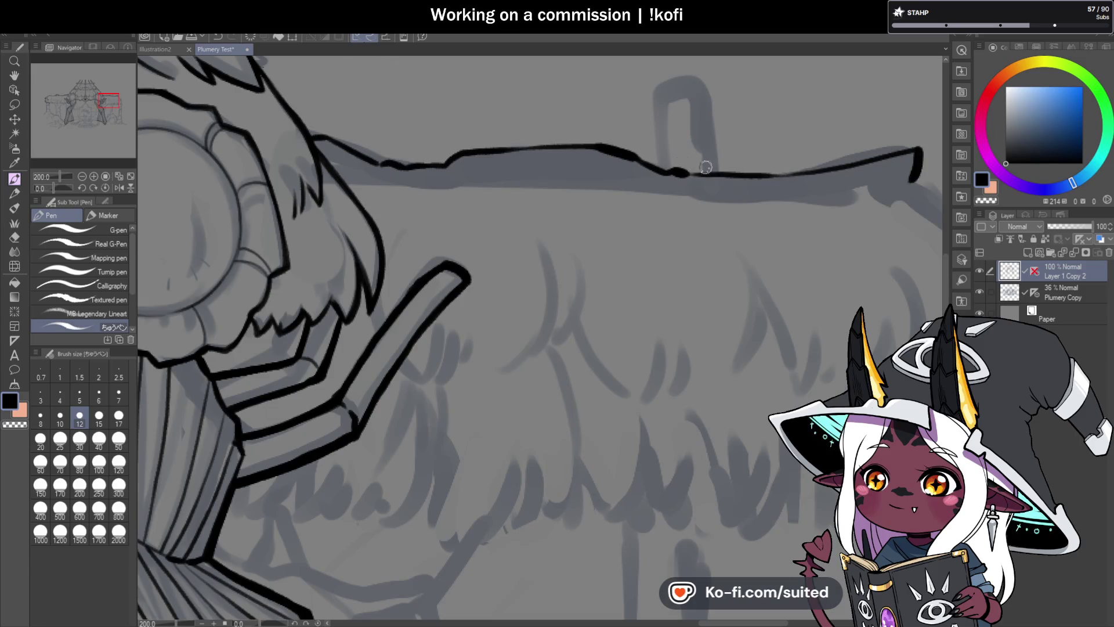
scroll(706, 167, down, 1)
scroll(647, 169, up, 1)
key(ctrl+z)
key(ctrl+z)
mouse_move(590, 166)
mouse_down()
mouse_move(715, 149)
mouse_move(732, 177)
mouse_up()
scroll(732, 177, down, 1)
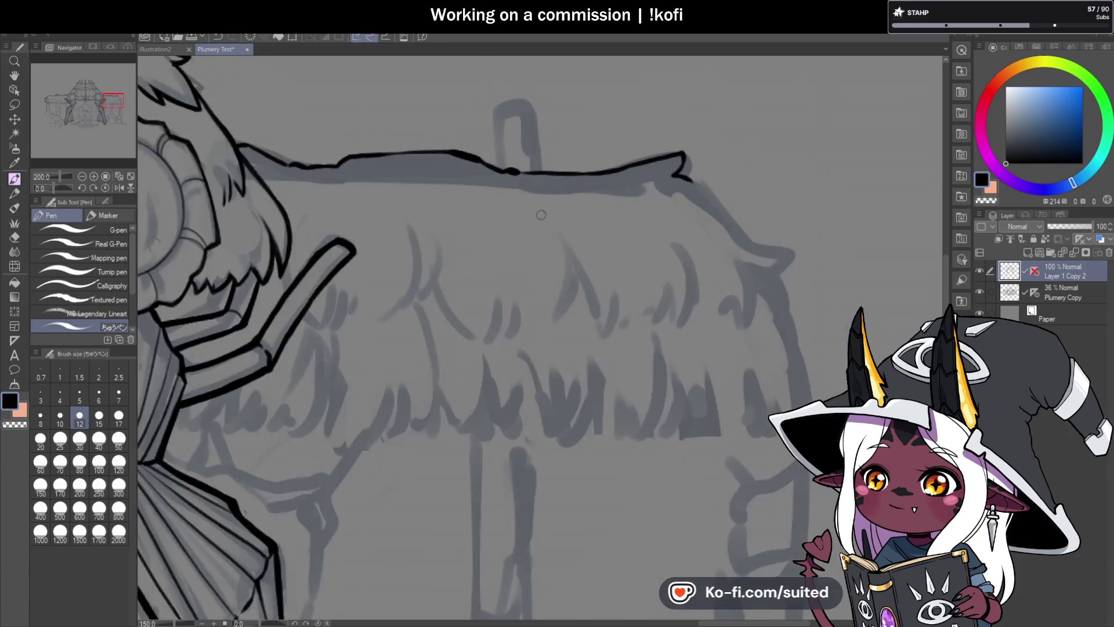
scroll(689, 222, up, 1)
Ink the roof's slope running down and a thin stroke dropping from the corner hook.
mouse_move(579, 152)
mouse_down()
mouse_move(720, 250)
mouse_move(672, 288)
mouse_move(584, 273)
mouse_move(567, 428)
mouse_move(555, 355)
mouse_move(538, 400)
mouse_up()
scroll(720, 247, up, 1)
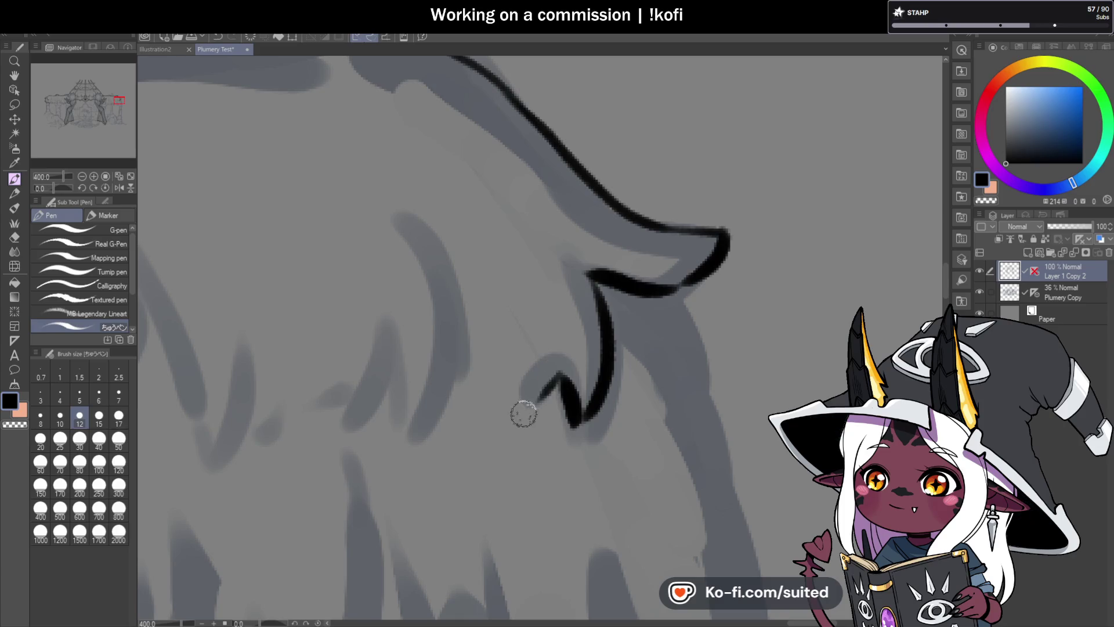
scroll(590, 404, down, 1)
mouse_move(616, 227)
mouse_down()
mouse_move(651, 299)
mouse_move(654, 453)
mouse_up()
scroll(744, 308, down, 3)
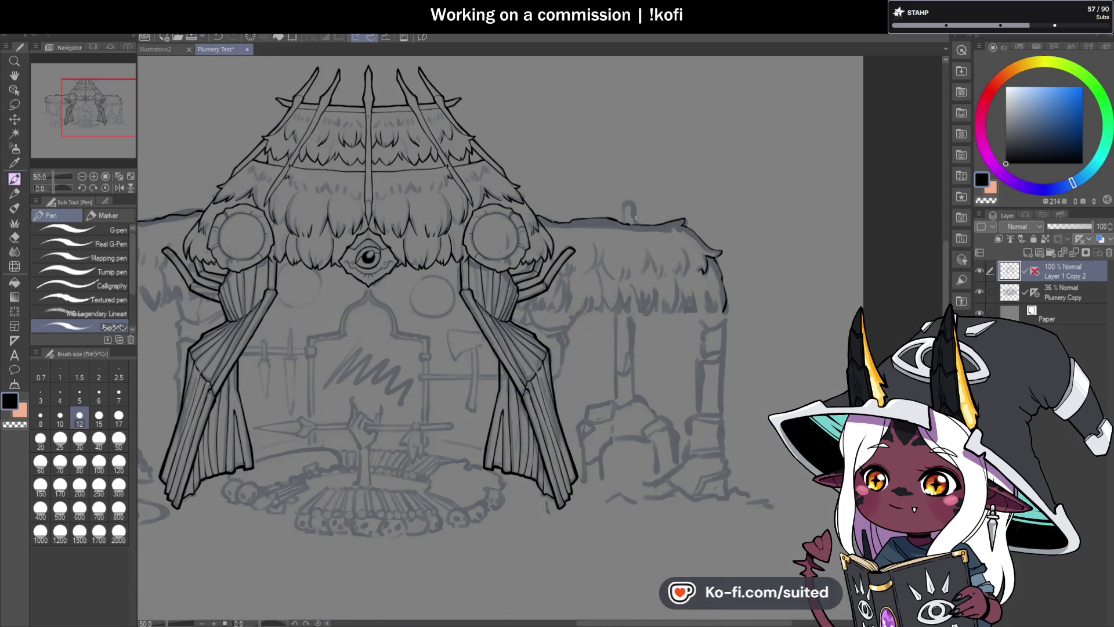
scroll(637, 218, up, 2)
scroll(615, 174, up, 1)
scroll(612, 139, down, 1)
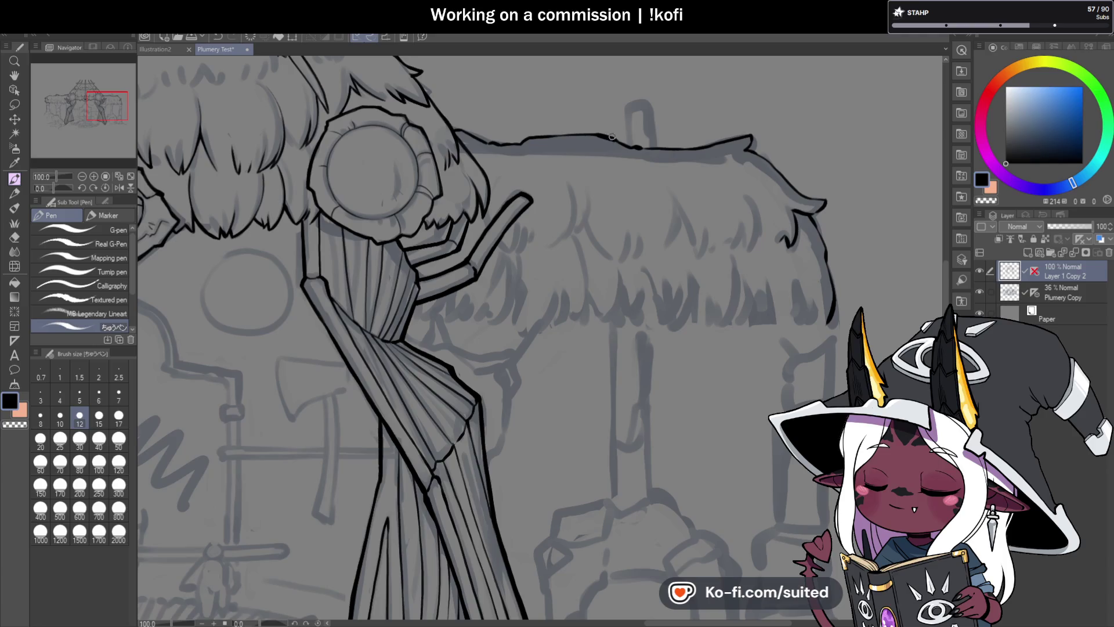
Outline a small chimney on the right hut roof.
drag(612, 138, 613, 103)
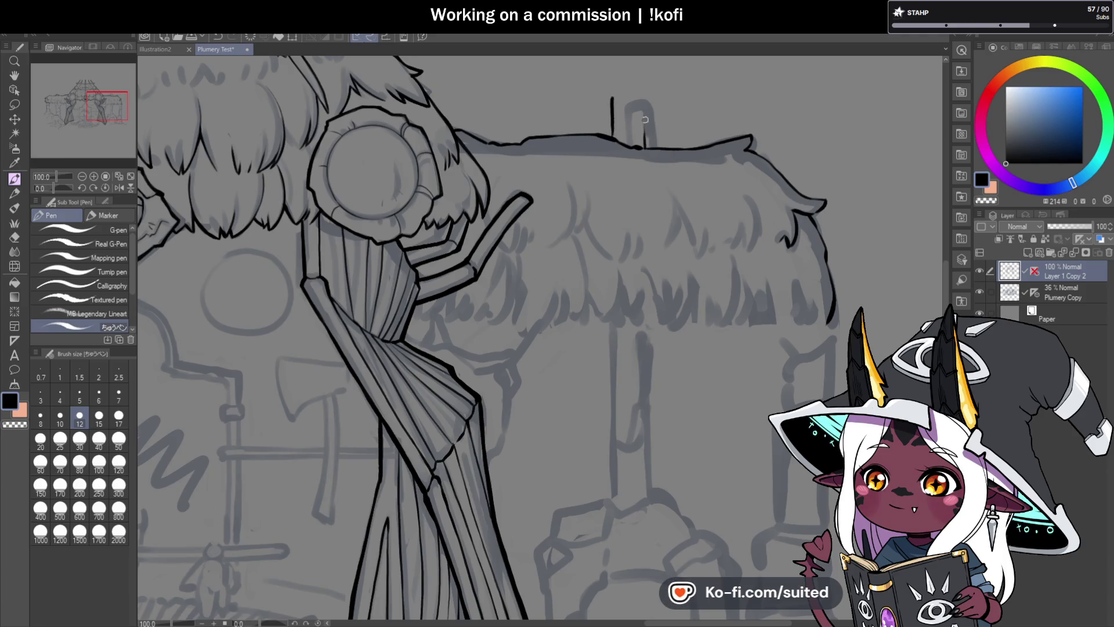
scroll(531, 266, down, 1)
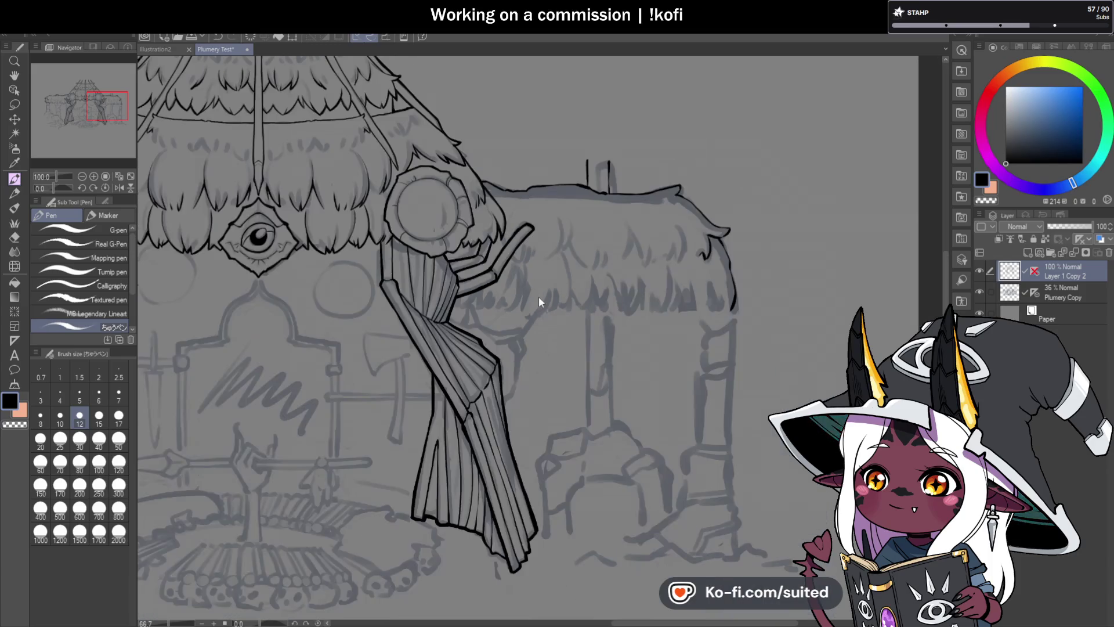
scroll(618, 144, up, 3)
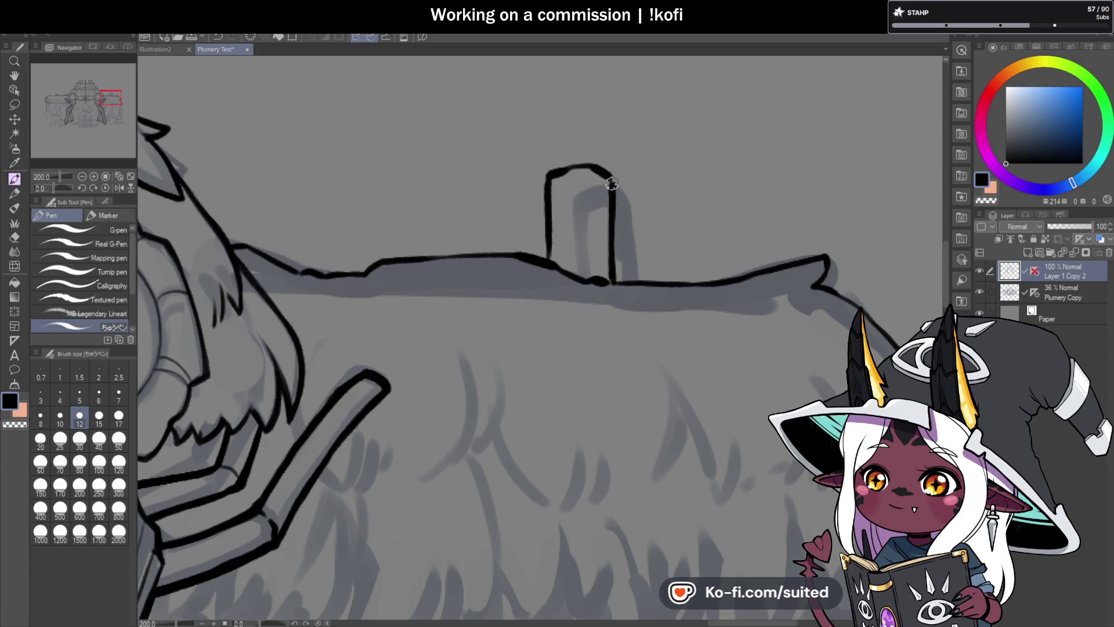
mouse_move(598, 168)
mouse_down()
mouse_move(543, 182)
mouse_move(547, 259)
mouse_up()
scroll(668, 189, down, 3)
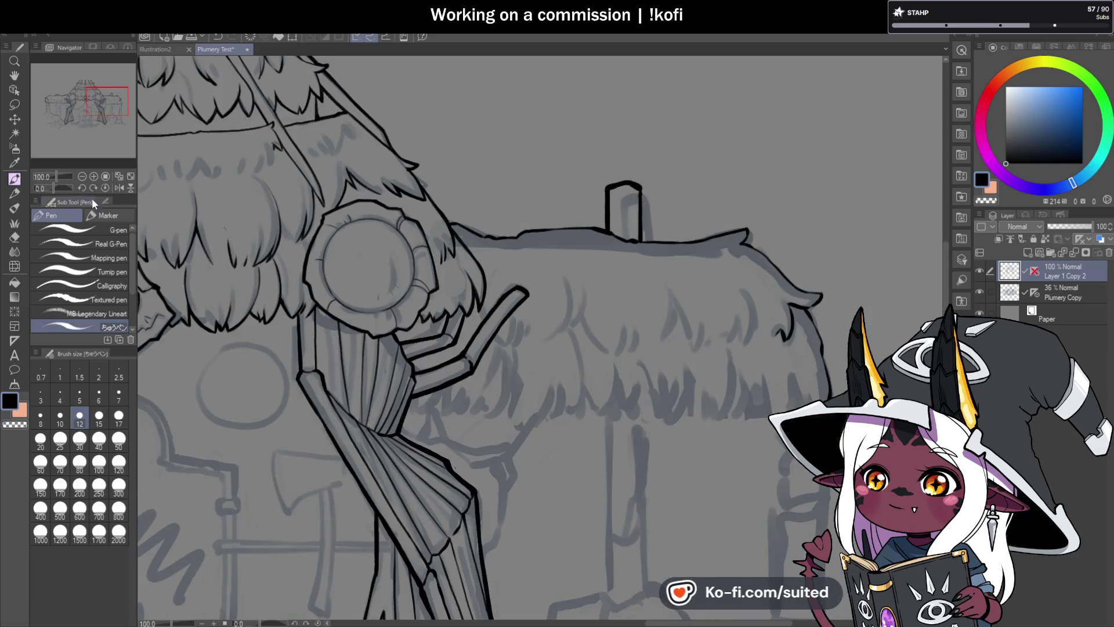
Tilt the canvas and close the gap in the right roof outline.
drag(54, 188, 44, 188)
scroll(443, 249, up, 2)
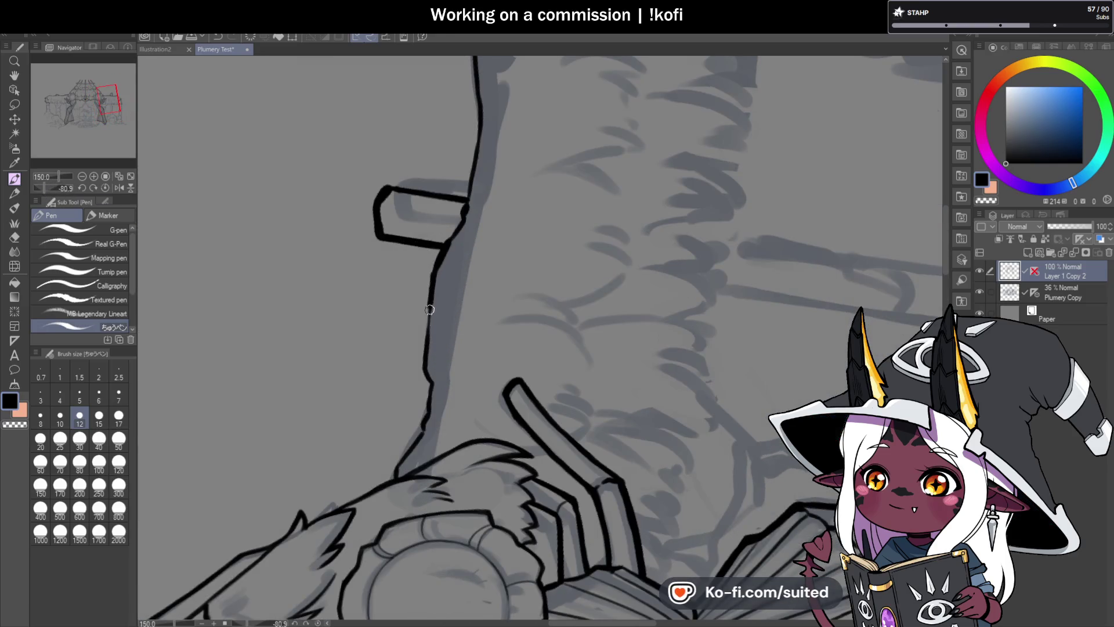
drag(425, 367, 428, 388)
scroll(427, 371, up, 2)
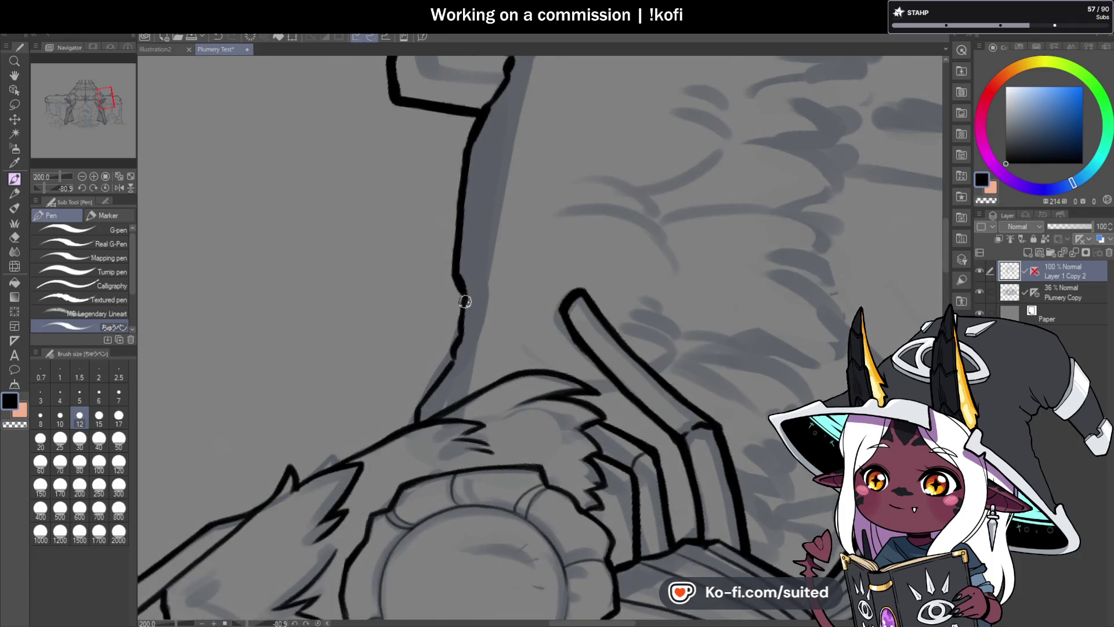
scroll(605, 193, down, 4)
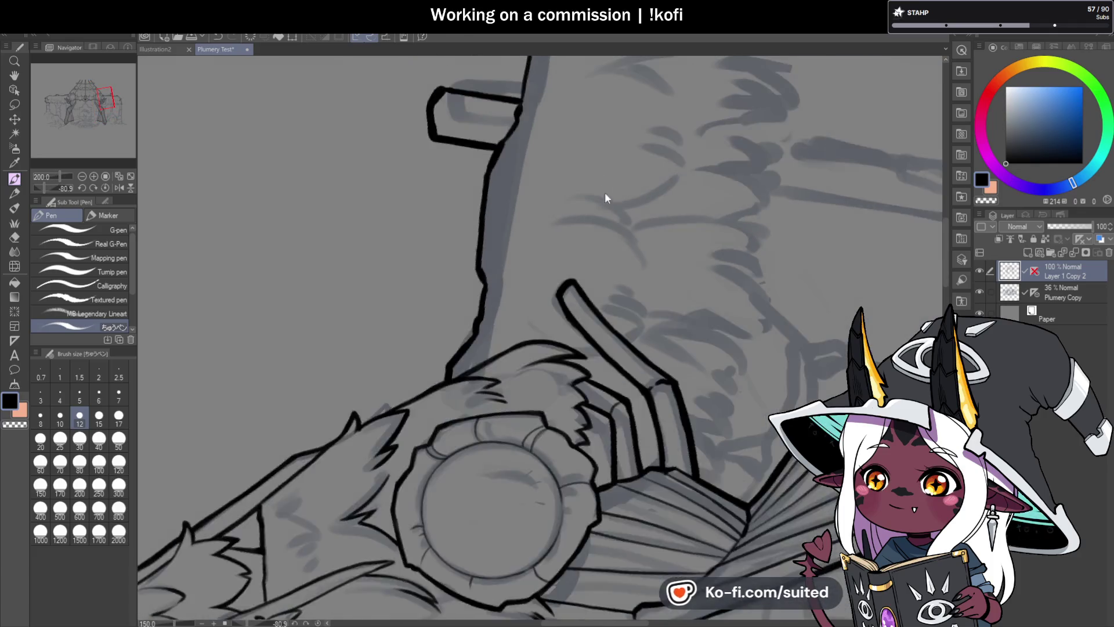
scroll(563, 167, up, 3)
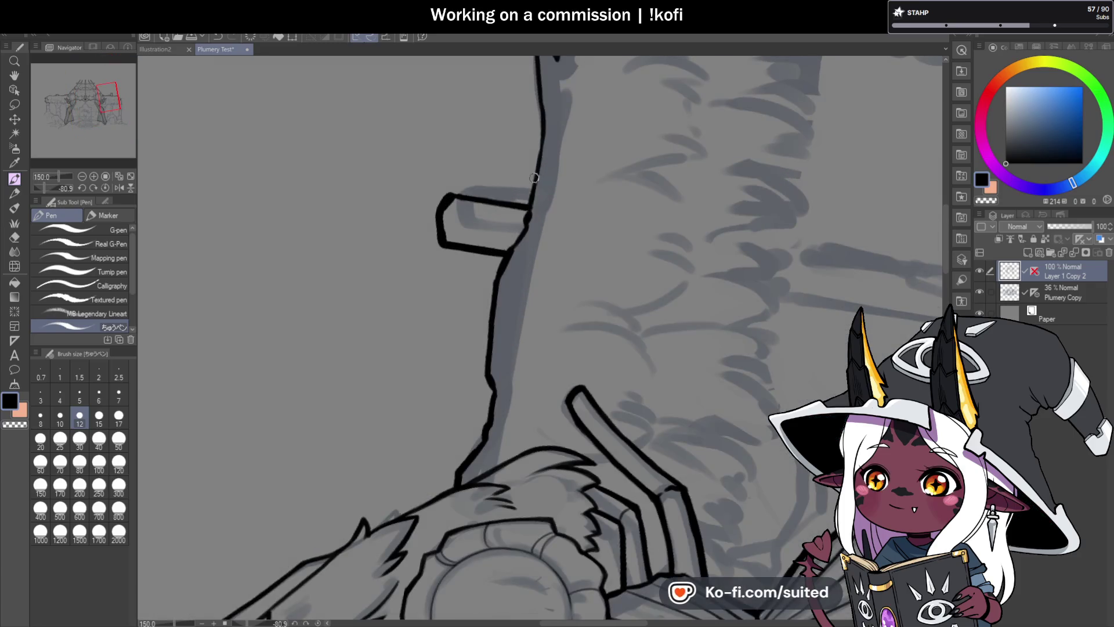
scroll(535, 183, down, 3)
scroll(536, 133, up, 2)
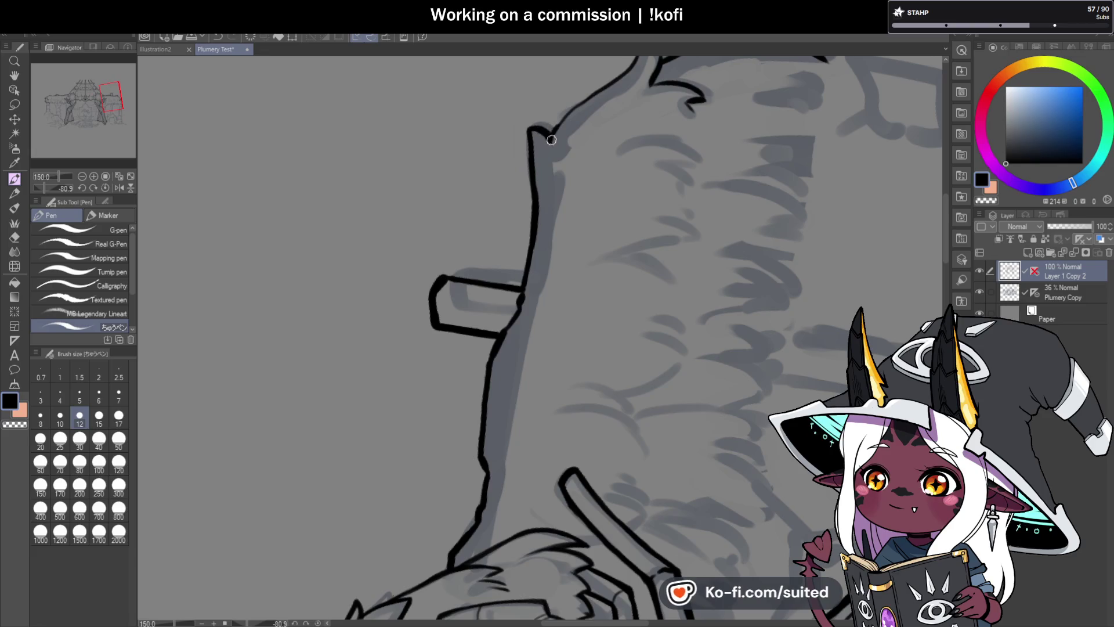
Return the canvas upright and ink the roof edge out to its drooping right tip.
click(106, 188)
scroll(543, 218, up, 1)
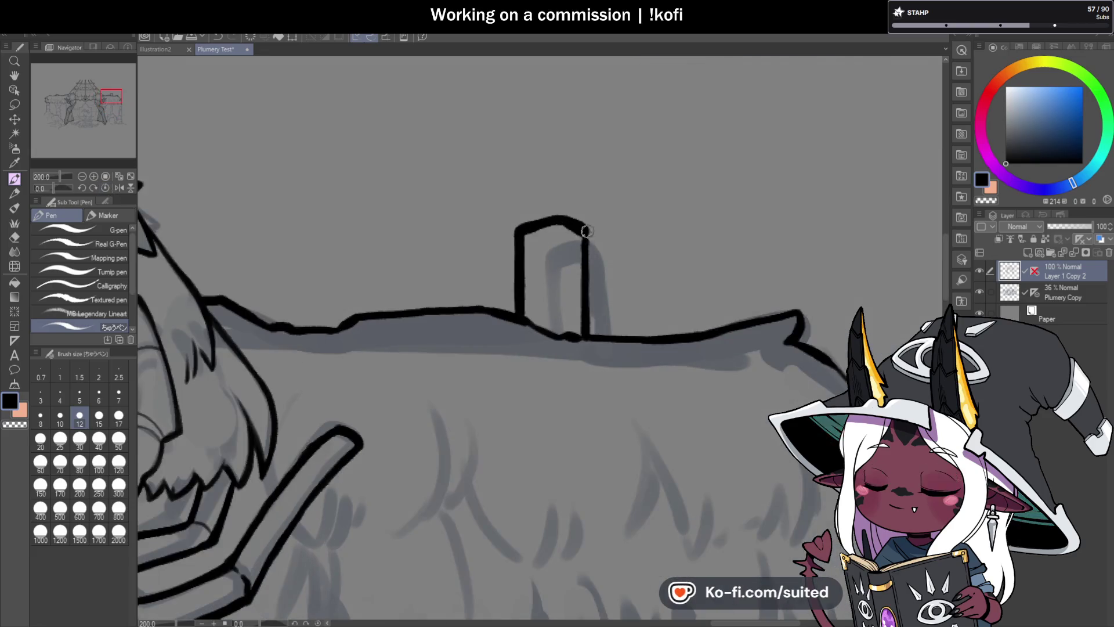
scroll(513, 236, down, 2)
scroll(721, 307, up, 2)
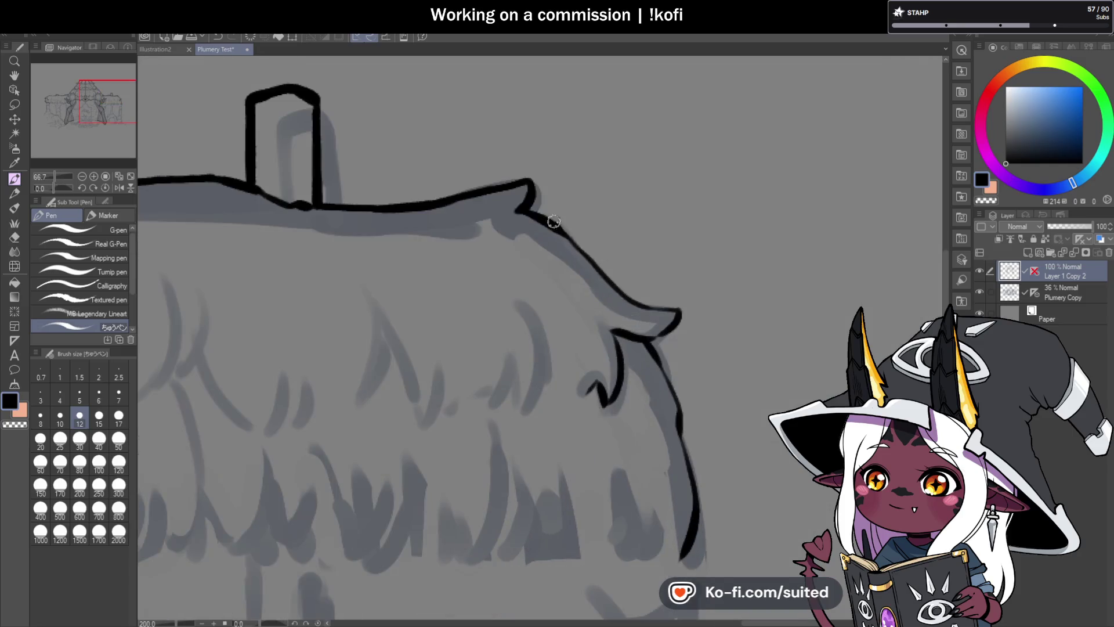
mouse_move(525, 206)
mouse_down()
mouse_move(608, 280)
mouse_move(662, 309)
mouse_up()
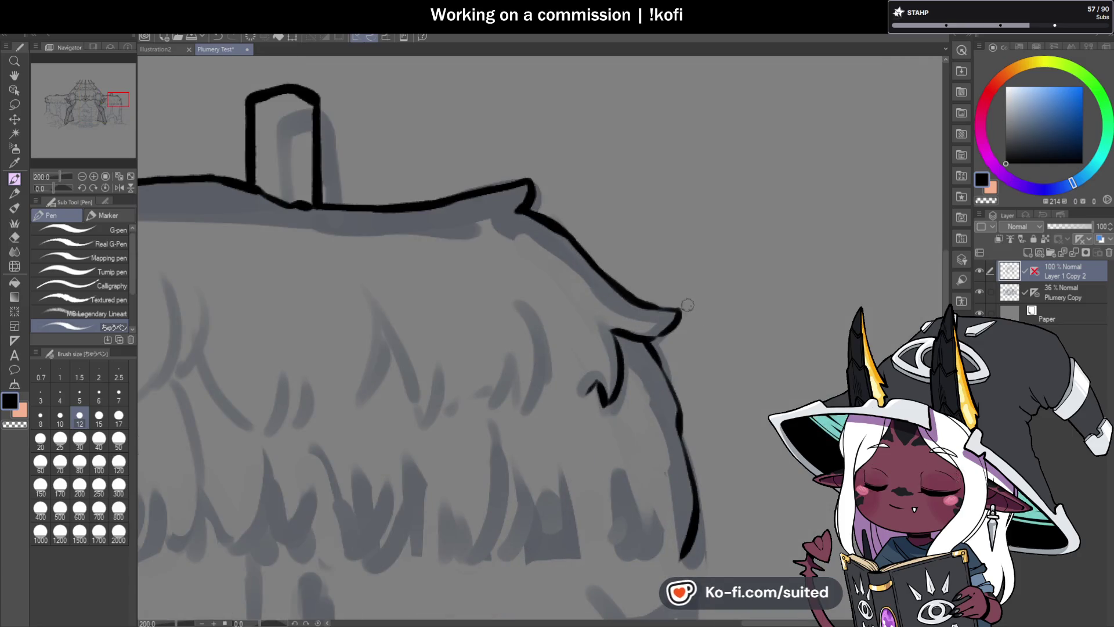
scroll(712, 212, down, 4)
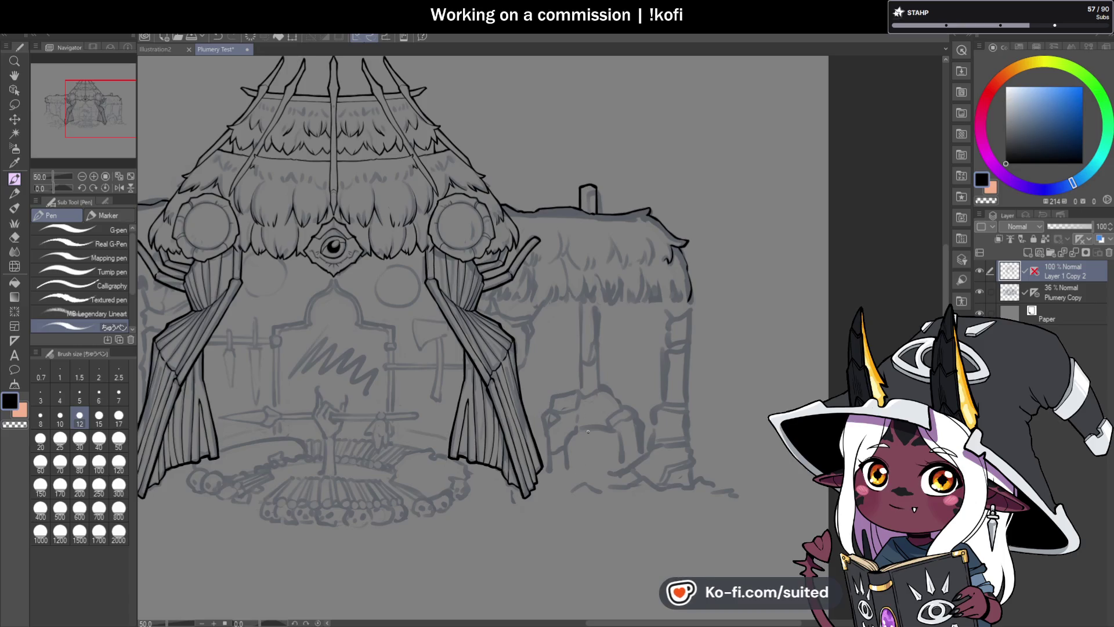
Ink the outer edge of the right curtain.
scroll(529, 360, up, 2)
scroll(530, 360, up, 2)
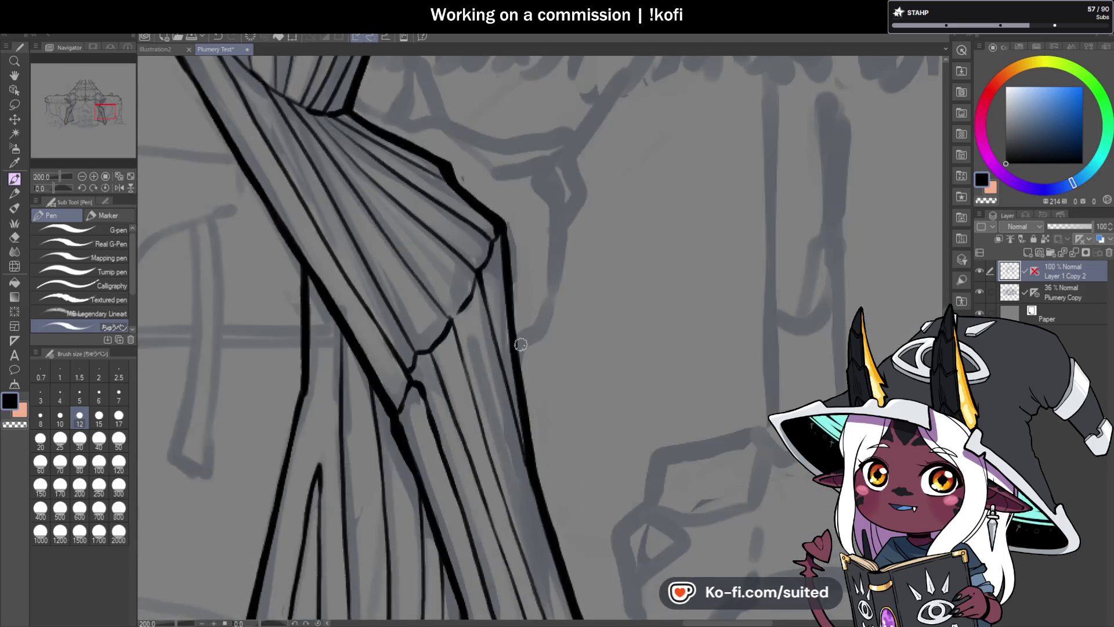
mouse_move(517, 349)
mouse_down()
mouse_move(549, 313)
mouse_move(564, 201)
mouse_up()
scroll(569, 215, down, 3)
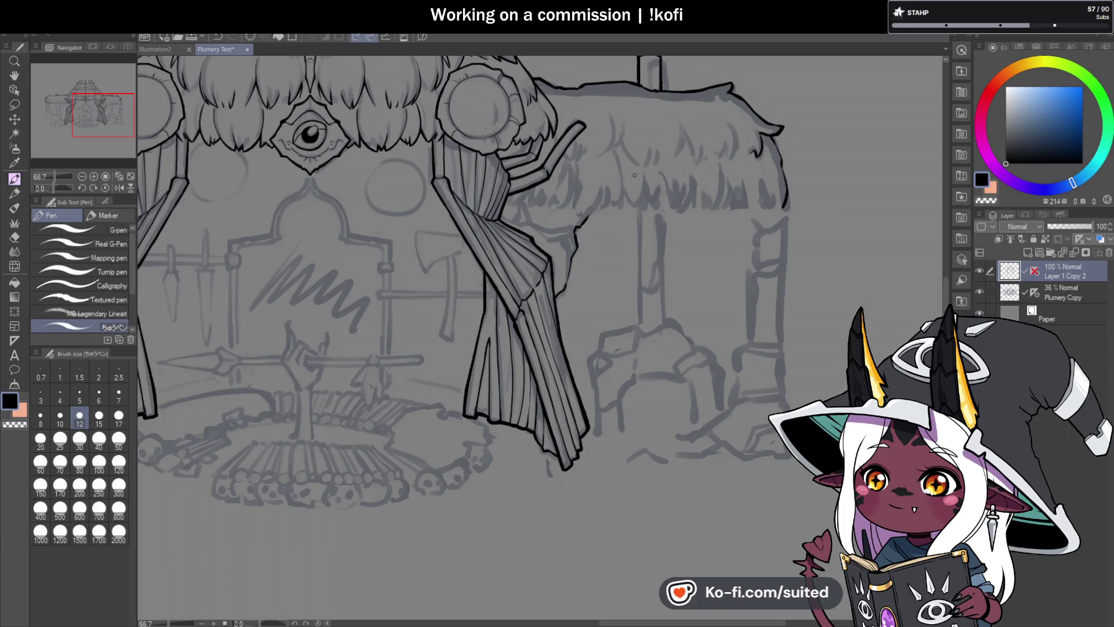
Ink hooked strands and a zigzag thatch fringe under the right hut roof, redrawing one thin stroke.
scroll(635, 174, up, 3)
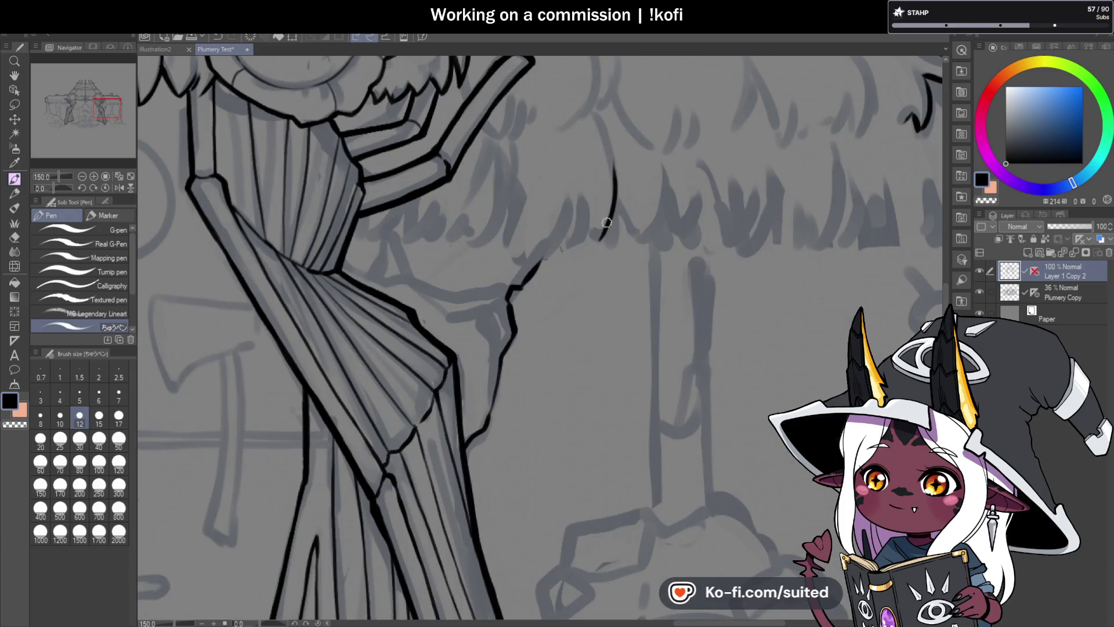
drag(600, 238, 591, 231)
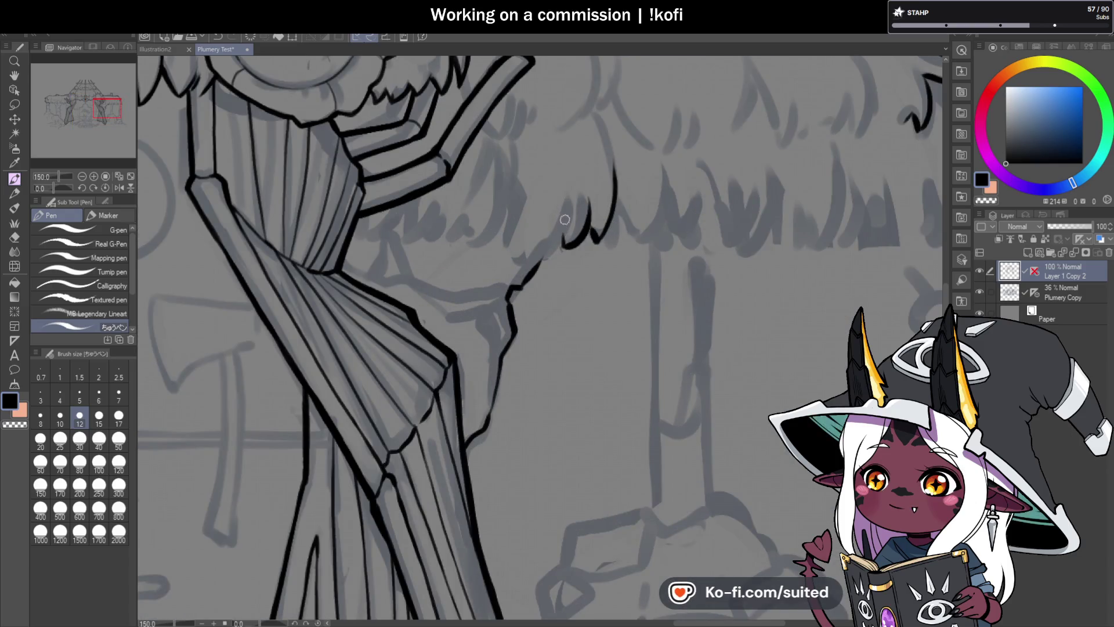
mouse_move(616, 196)
mouse_down()
mouse_move(646, 239)
mouse_move(664, 194)
mouse_move(683, 232)
mouse_up()
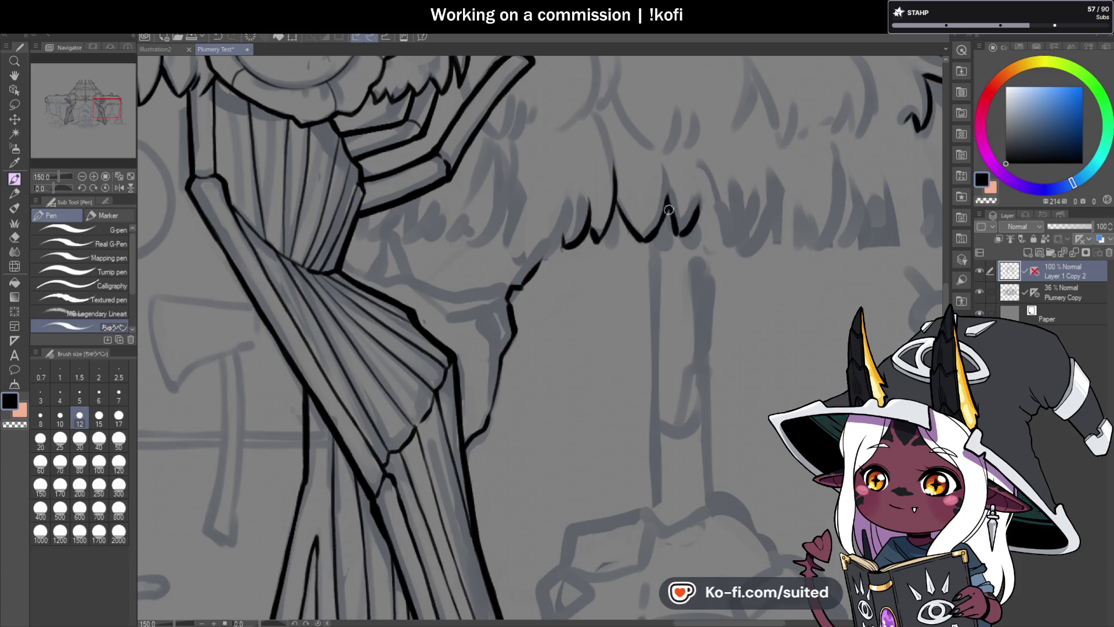
scroll(669, 210, down, 10)
scroll(543, 267, up, 10)
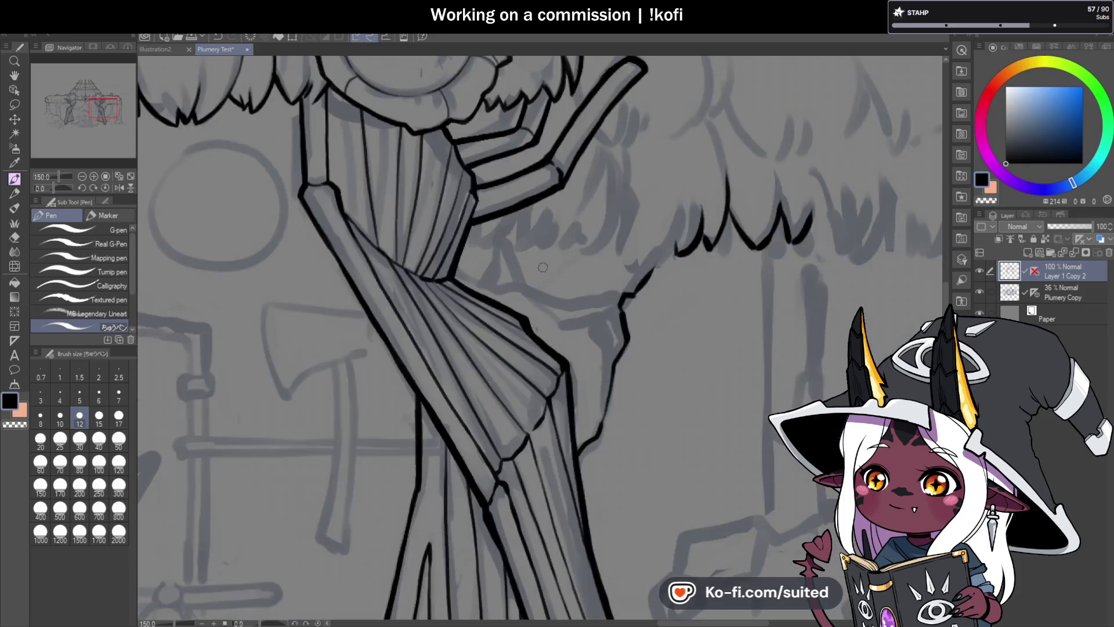
scroll(544, 242, up, 2)
mouse_move(455, 234)
mouse_down()
mouse_move(465, 262)
mouse_move(483, 240)
mouse_move(488, 262)
mouse_move(531, 196)
mouse_move(530, 266)
mouse_move(565, 231)
mouse_move(571, 203)
mouse_move(592, 253)
mouse_move(620, 248)
mouse_move(656, 169)
mouse_move(651, 266)
mouse_up()
key(ctrl+z)
key(ctrl+z)
key(ctrl+z)
key(ctrl+z)
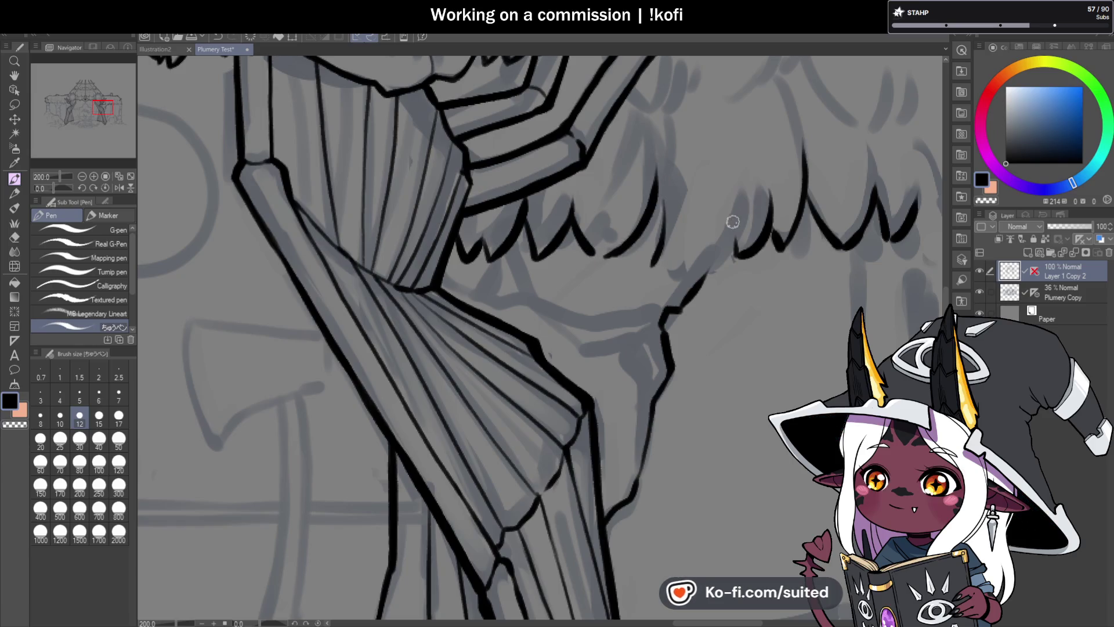
drag(733, 254, 677, 274)
scroll(677, 273, down, 5)
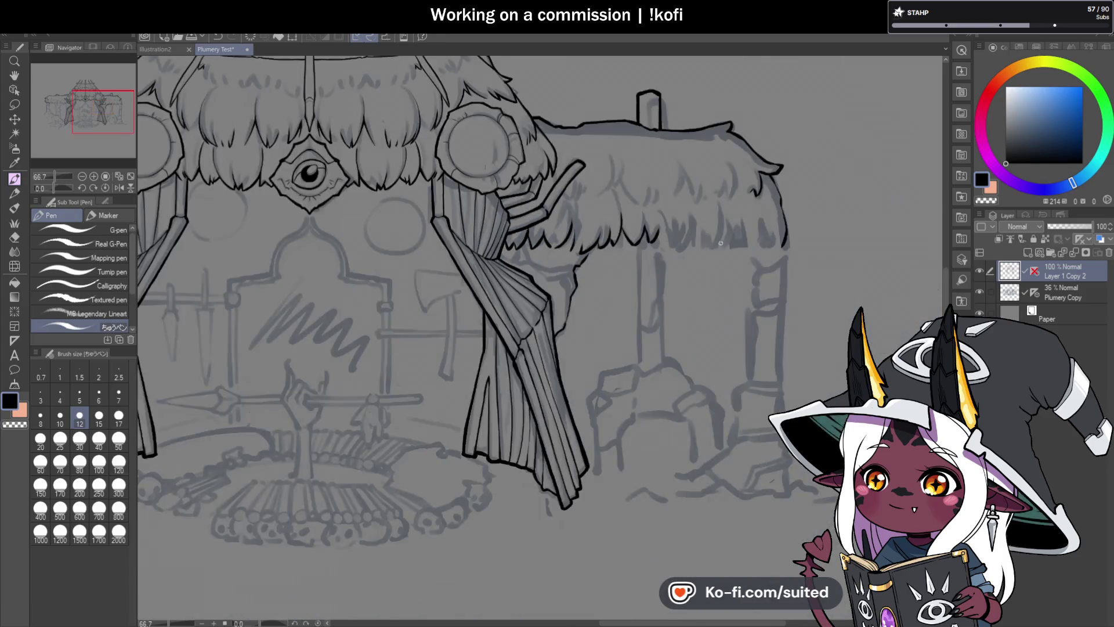
Add a V-shaped point and more fringe strokes under the right hut roof.
scroll(704, 232, up, 5)
mouse_move(605, 217)
mouse_down()
mouse_move(629, 266)
mouse_move(686, 212)
mouse_move(717, 281)
mouse_move(778, 216)
mouse_move(889, 222)
mouse_move(634, 234)
mouse_move(666, 272)
mouse_move(732, 189)
mouse_up()
mouse_move(743, 232)
mouse_down()
mouse_move(750, 277)
mouse_move(759, 243)
mouse_up()
scroll(778, 270, down, 4)
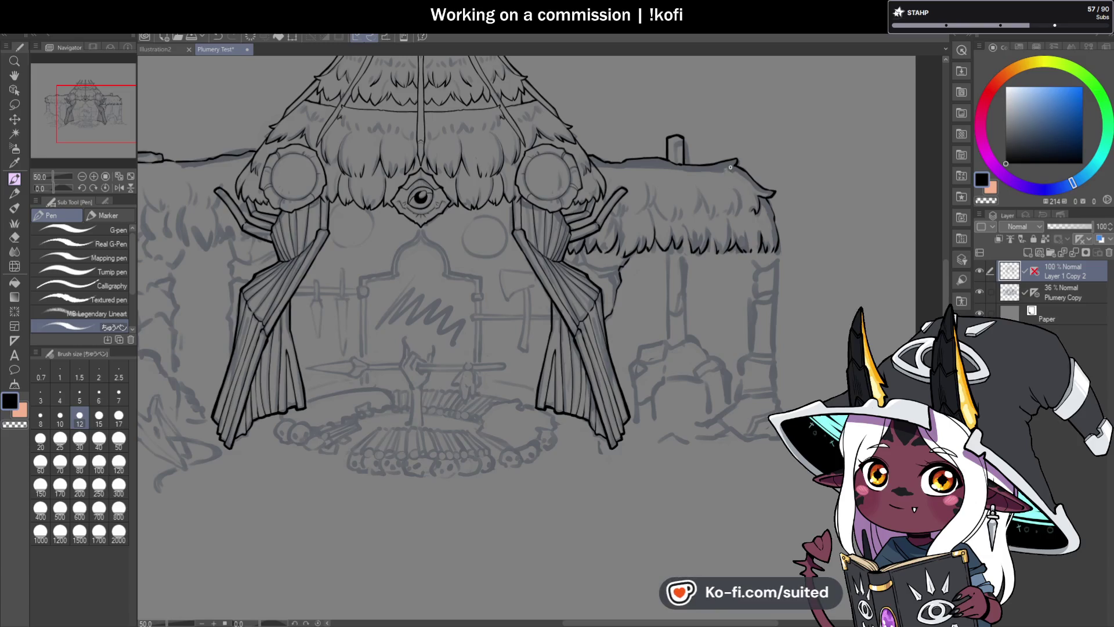
Ink thin horizontal and diagonal lines where the right curtain meets the hut wall.
scroll(696, 143, up, 4)
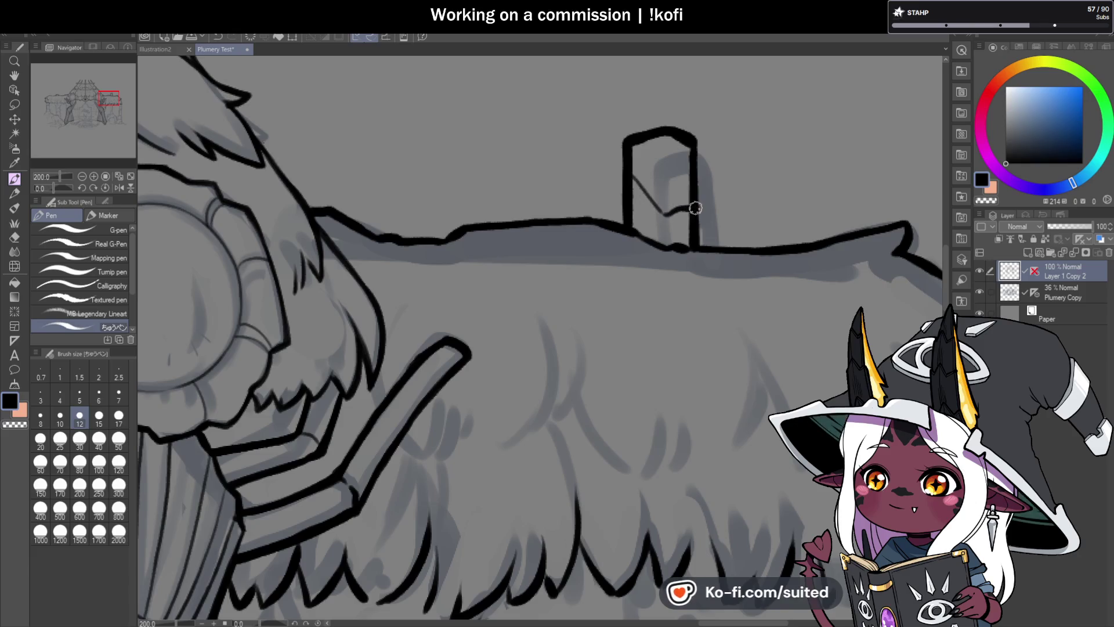
scroll(657, 199, down, 5)
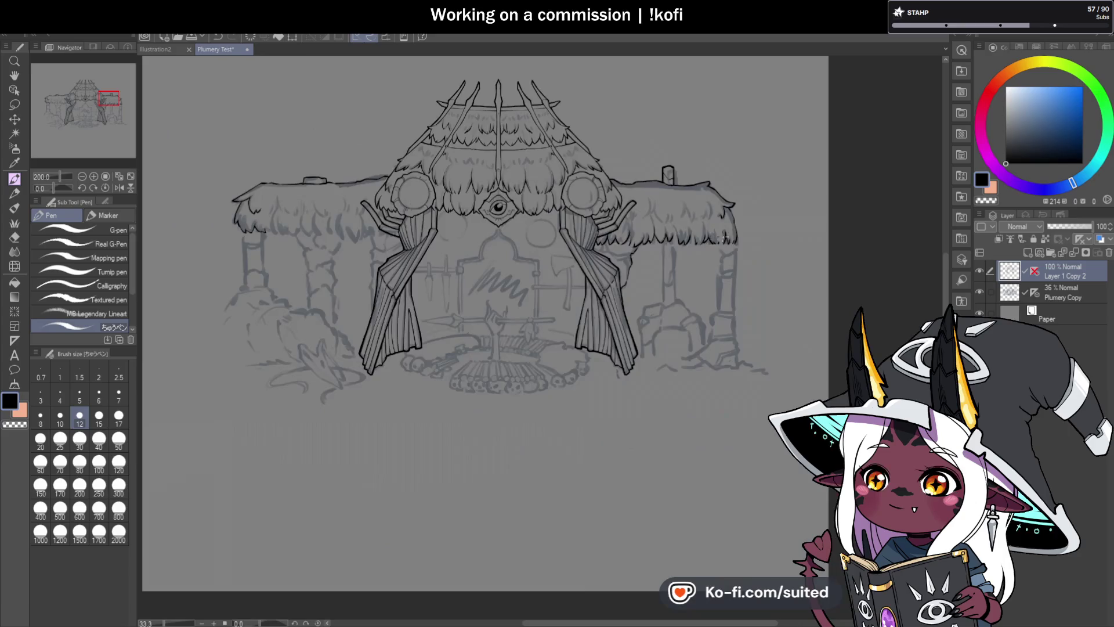
scroll(636, 259, up, 5)
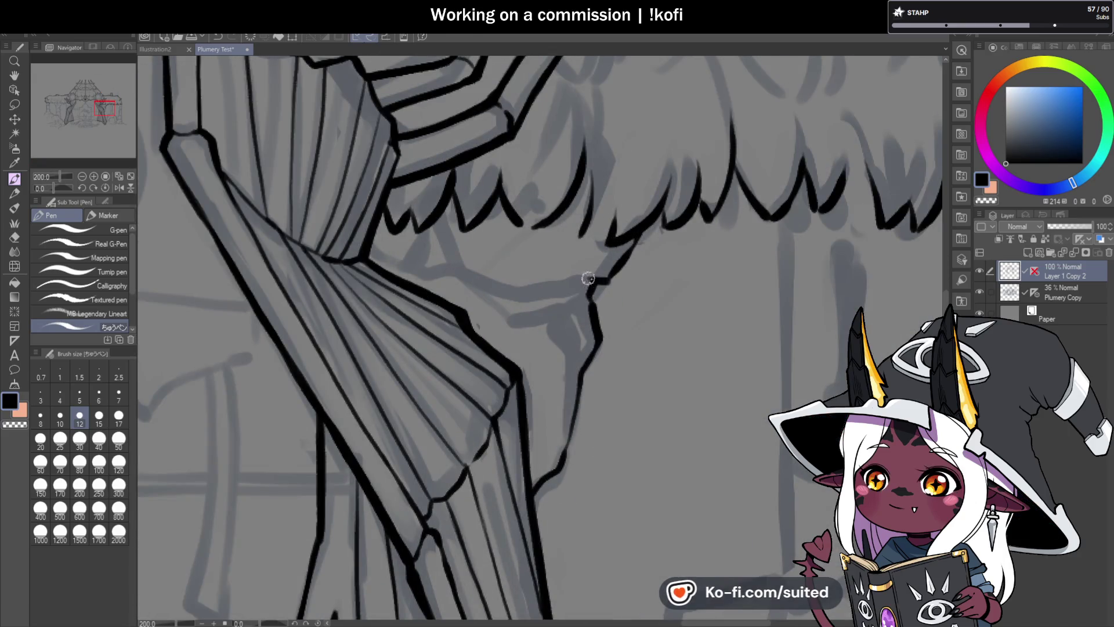
drag(591, 281, 499, 289)
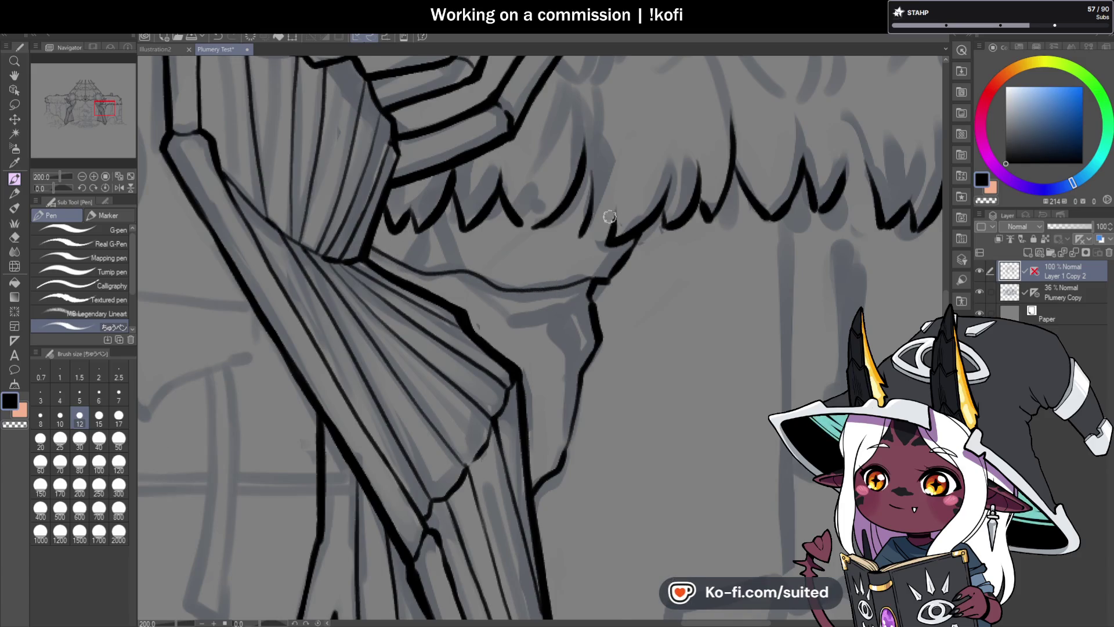
scroll(610, 217, down, 2)
scroll(510, 244, up, 4)
mouse_move(464, 219)
mouse_down()
mouse_move(582, 308)
mouse_move(686, 288)
mouse_move(743, 308)
mouse_move(690, 289)
mouse_up()
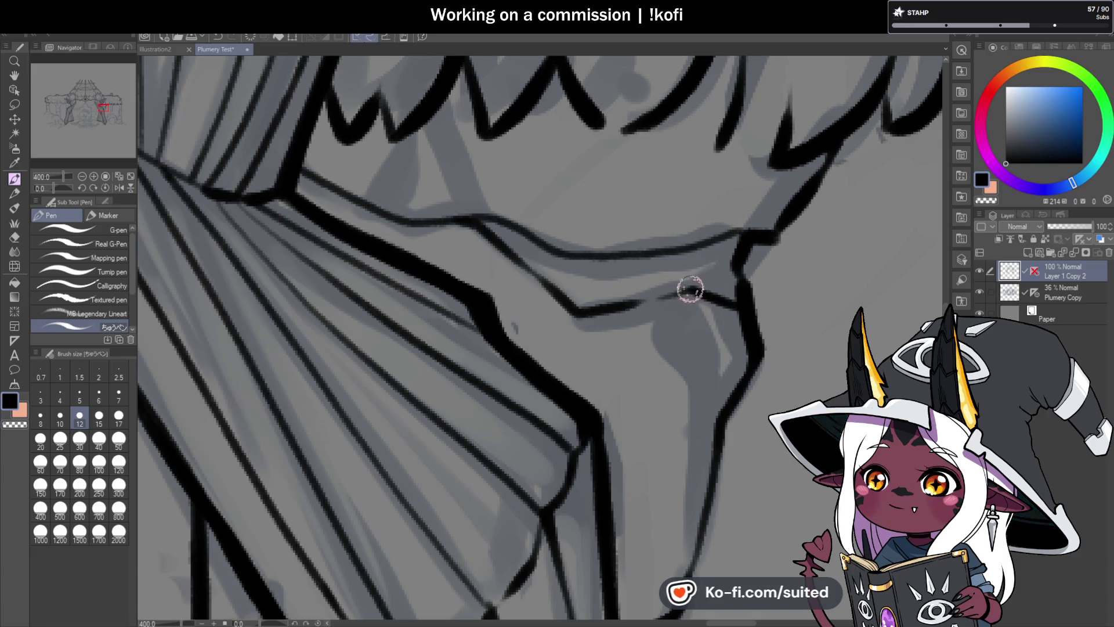
scroll(737, 255, down, 4)
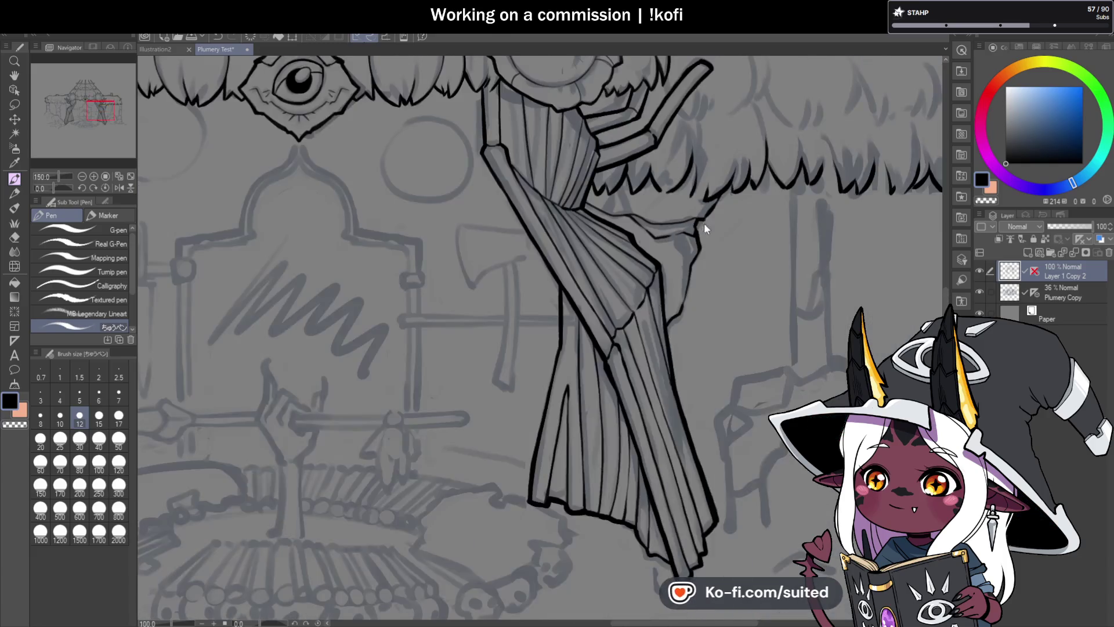